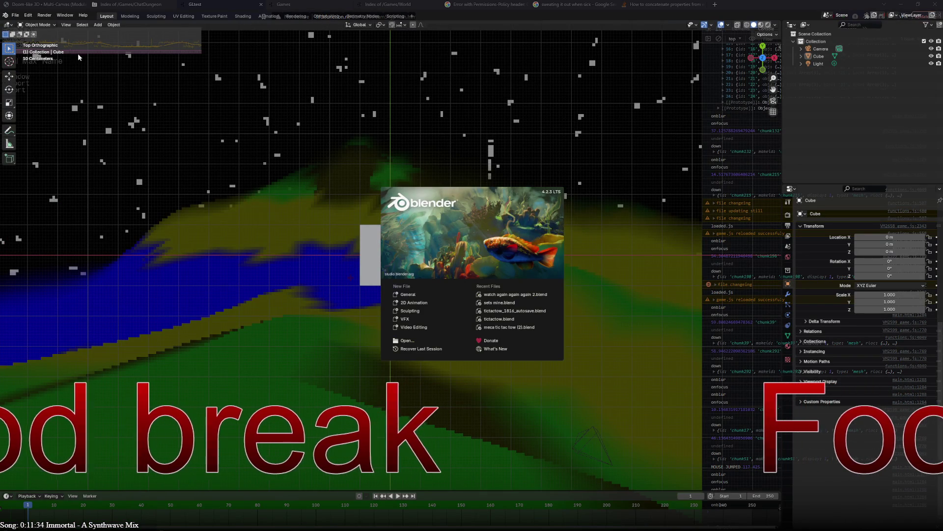
- Recover the newest autosave, 24056_autosave.blend, through File > Recover > Auto Save
left_click(17, 18)
left_click(17, 16)
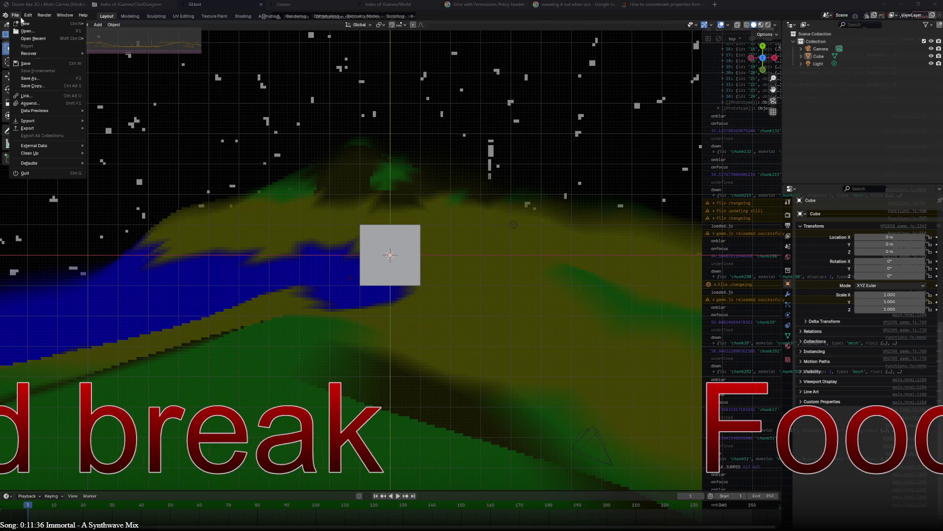
mouse_move(35, 39)
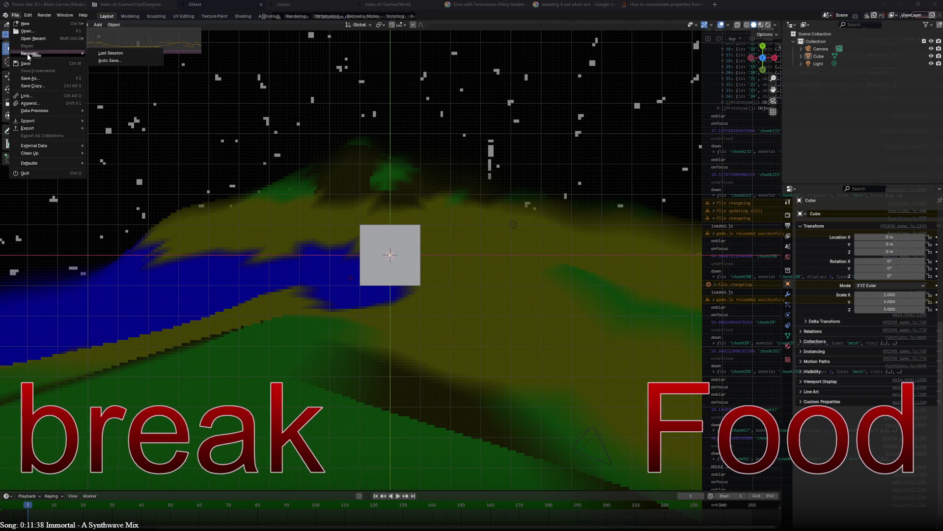
left_click(100, 60)
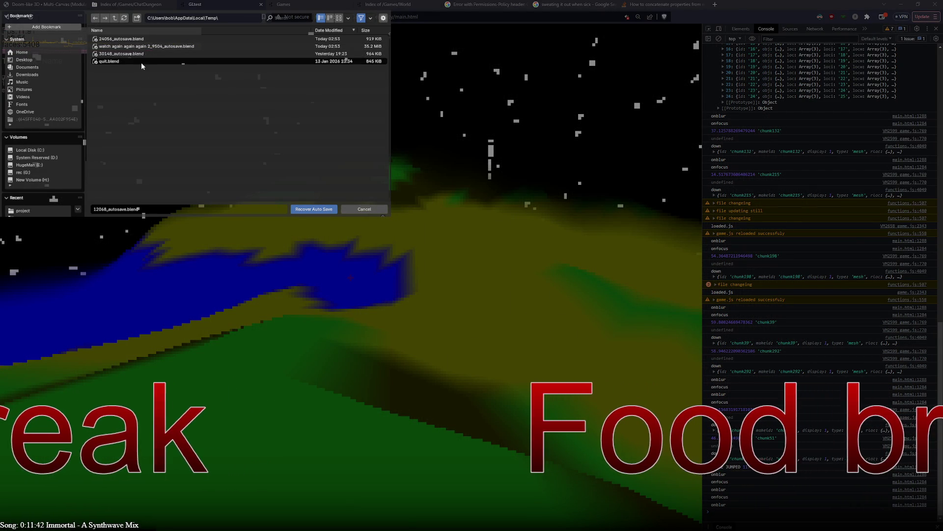
left_click(296, 39)
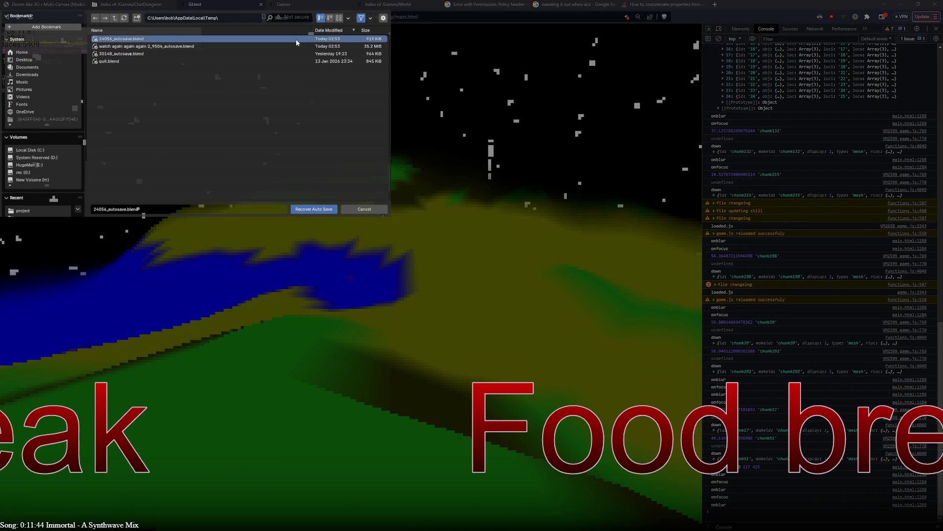
double_click(211, 41)
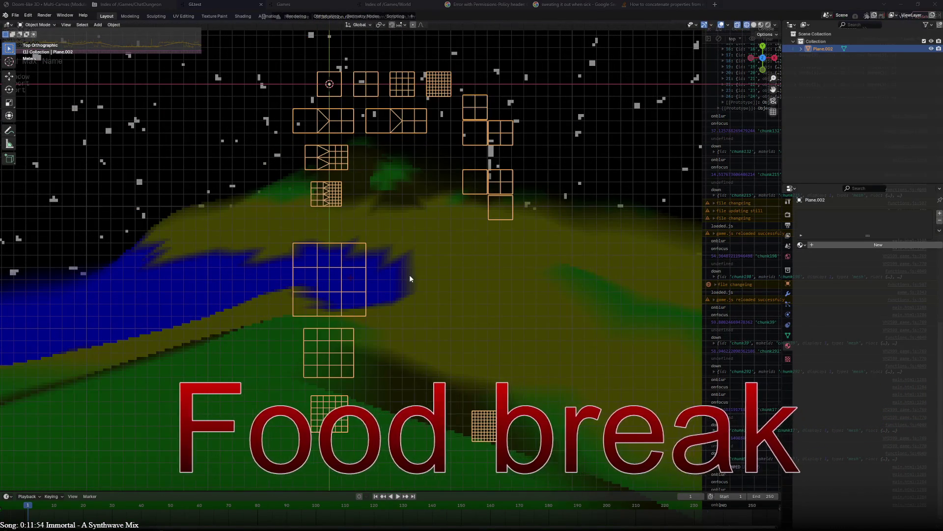
- In Edit Mode, delete the unwanted mesh islands so only the row of four planes remains
key("Tab")
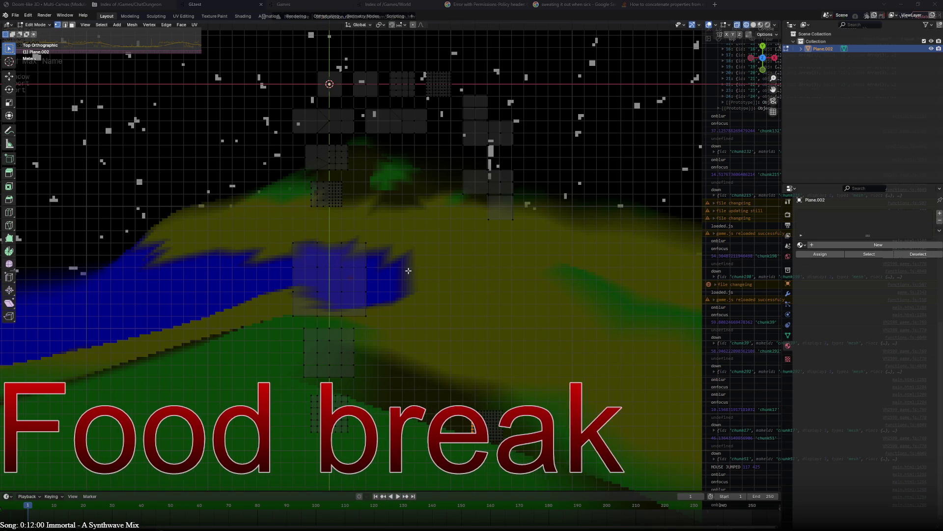
left_click(408, 271)
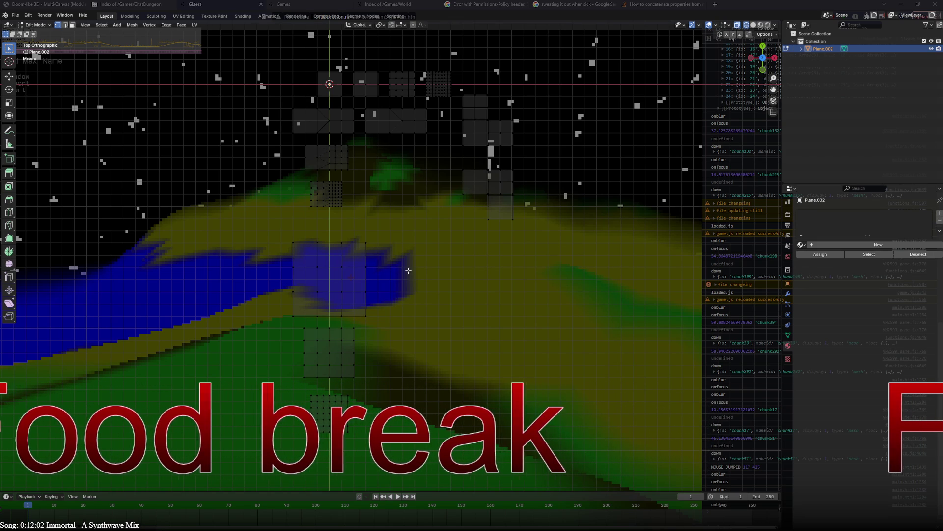
key("ctrl+l")
key("x")
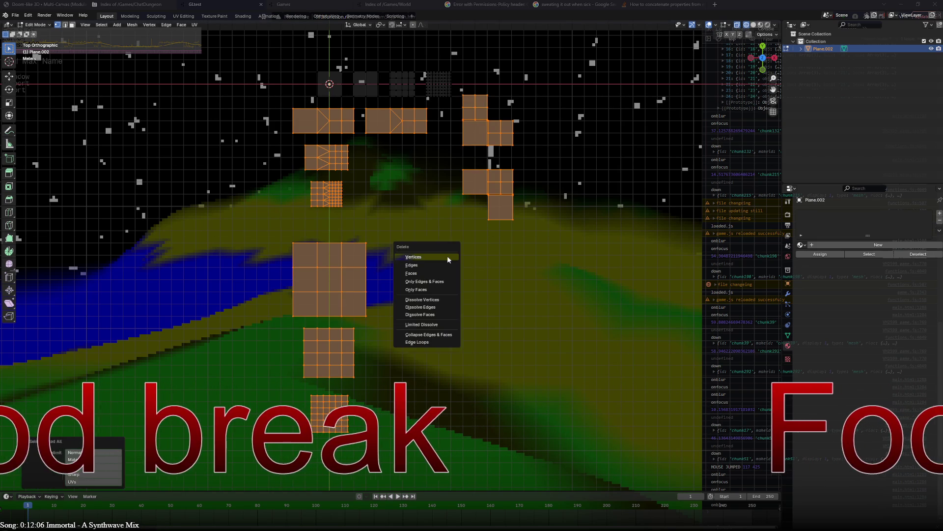
left_click(448, 259)
middle_click_drag(450, 130, 465, 307, "shift")
scroll(465, 307, "up", 5)
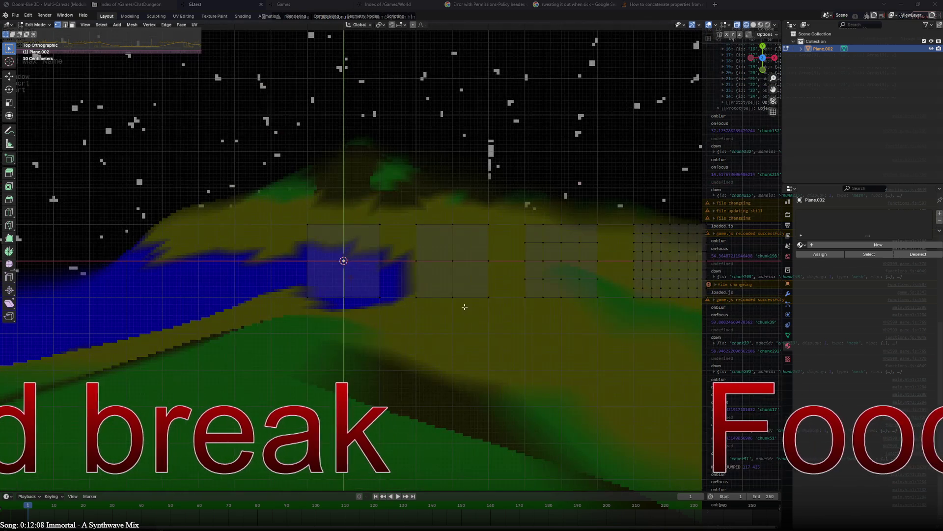
- Duplicate the single-square plane and place the copy 3 m below the original
left_click(361, 304)
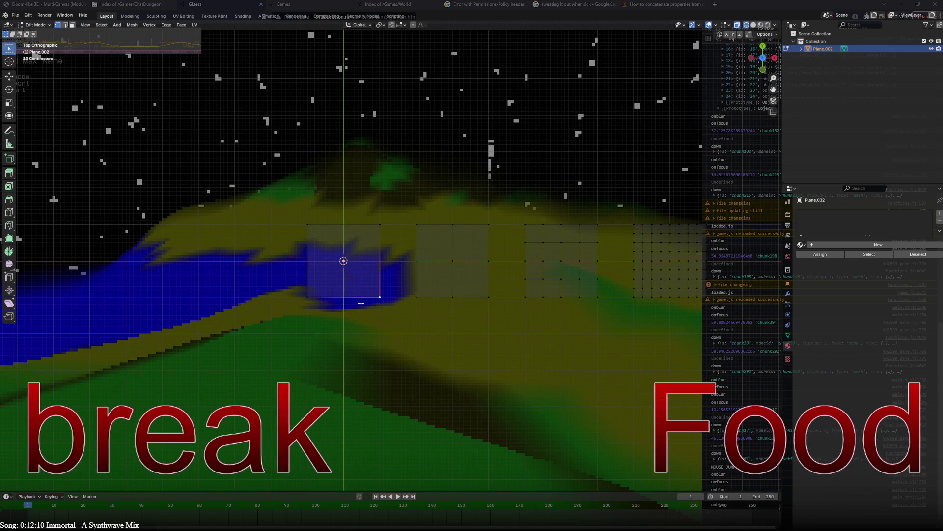
key("ctrl+l")
scroll(389, 344, "down", 2)
middle_click_drag(390, 344, 463, 252, "shift")
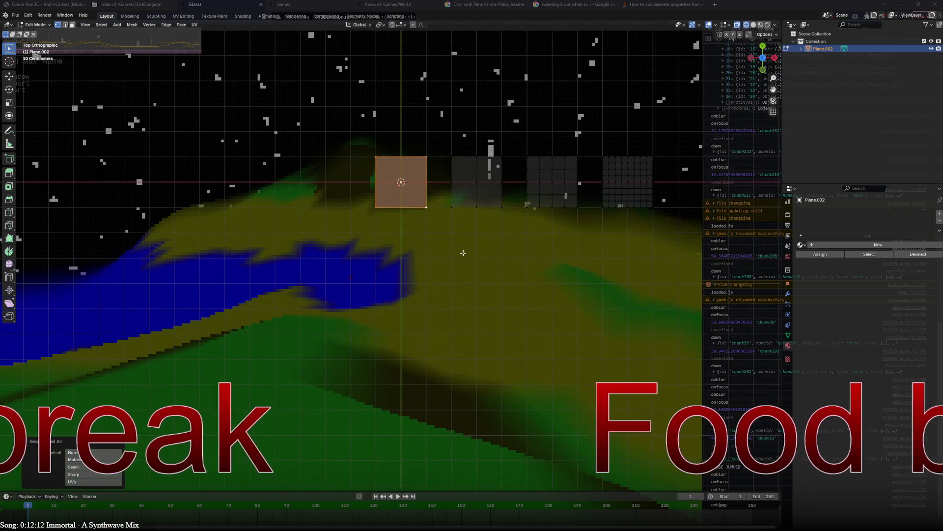
key("g")
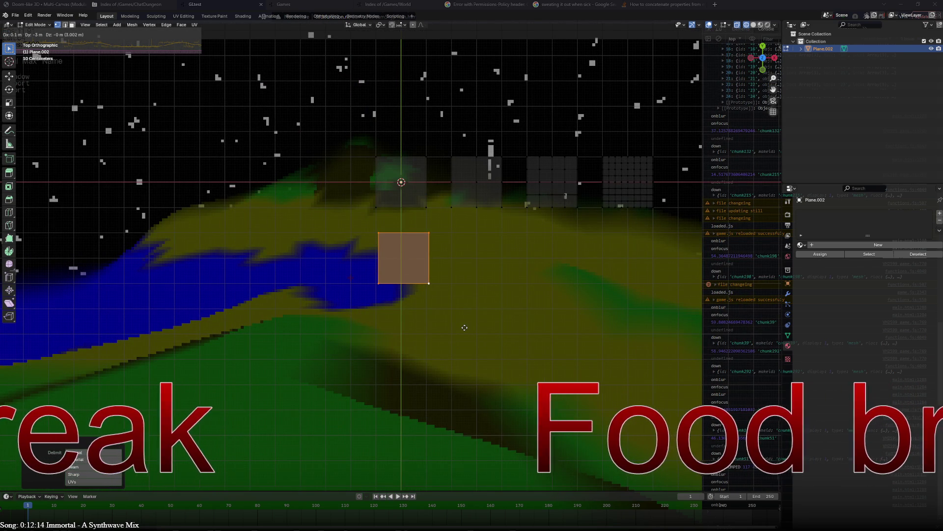
left_click(464, 327)
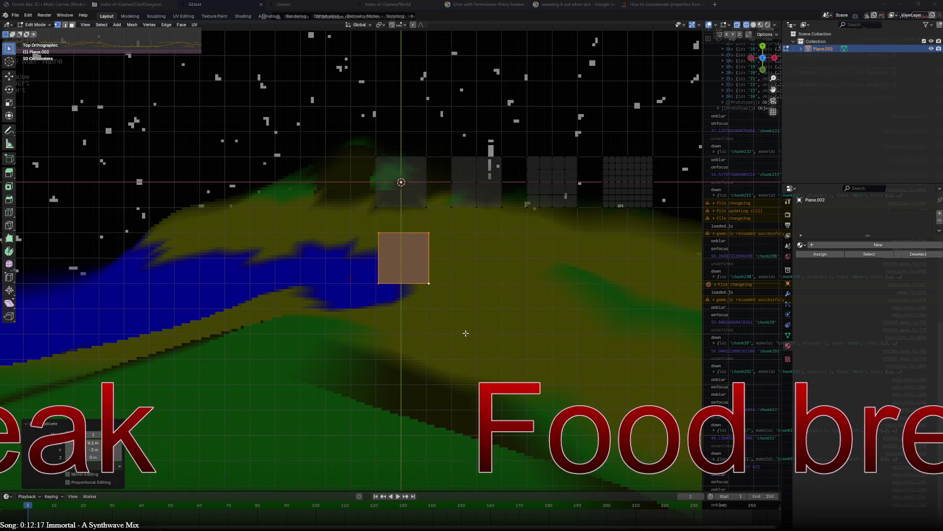
left_click(45, 16)
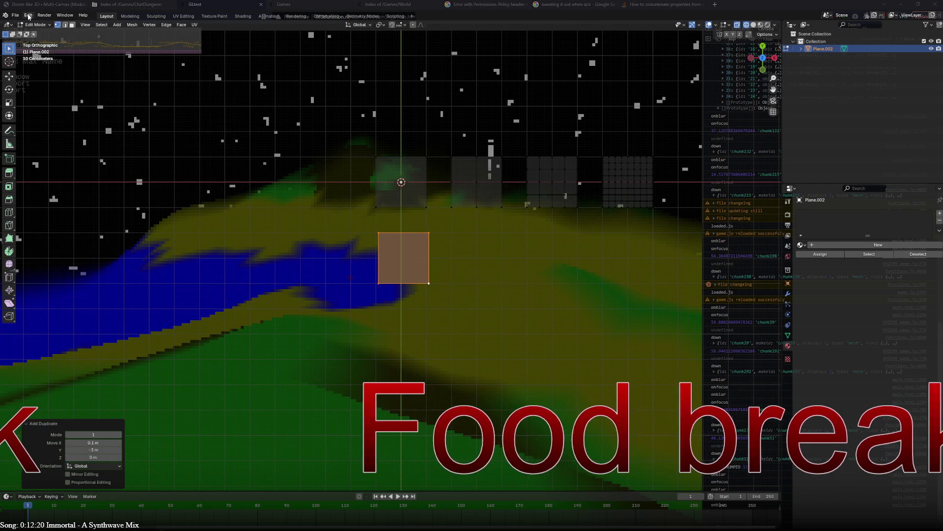
- Raise the 3D Viewport theme's Wire Edit colour Value to 1 so it turns white
left_click(48, 123)
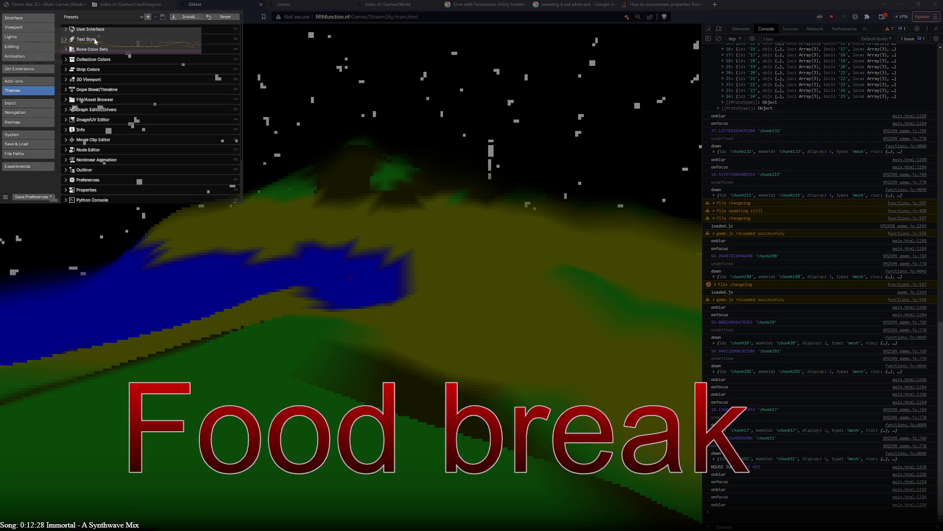
left_click(88, 79)
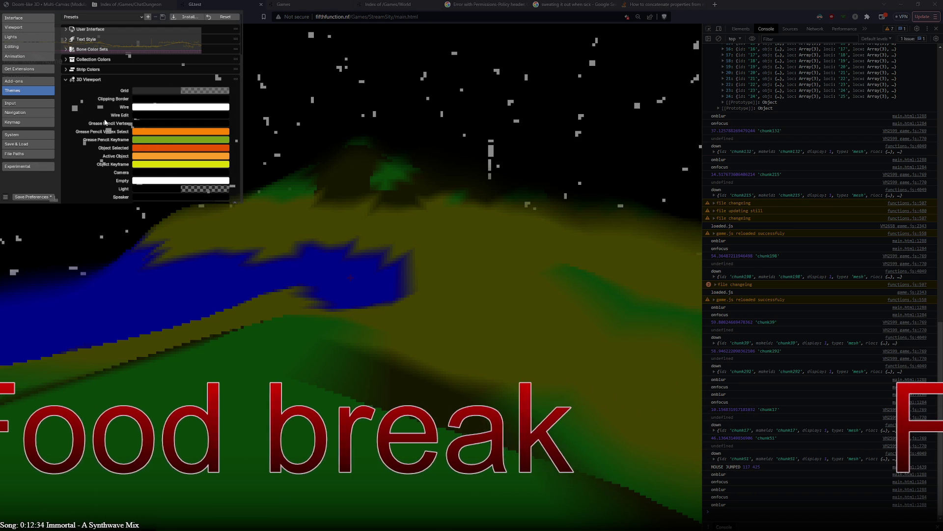
left_click(144, 116)
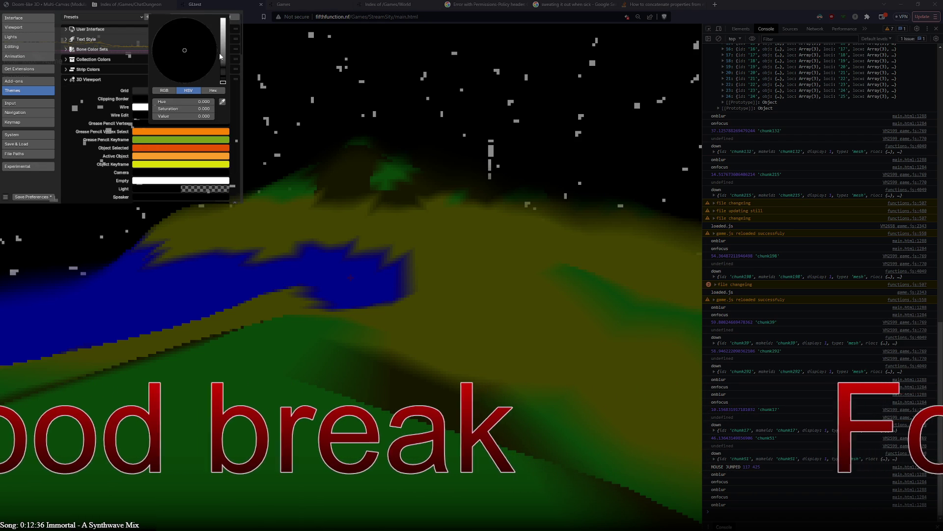
left_click_drag(223, 27, 222, 18)
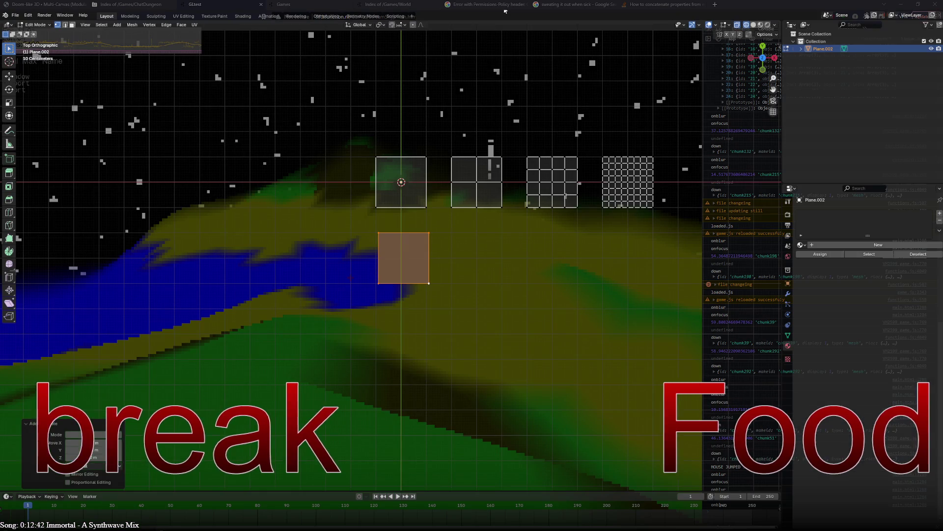
left_click(292, 176)
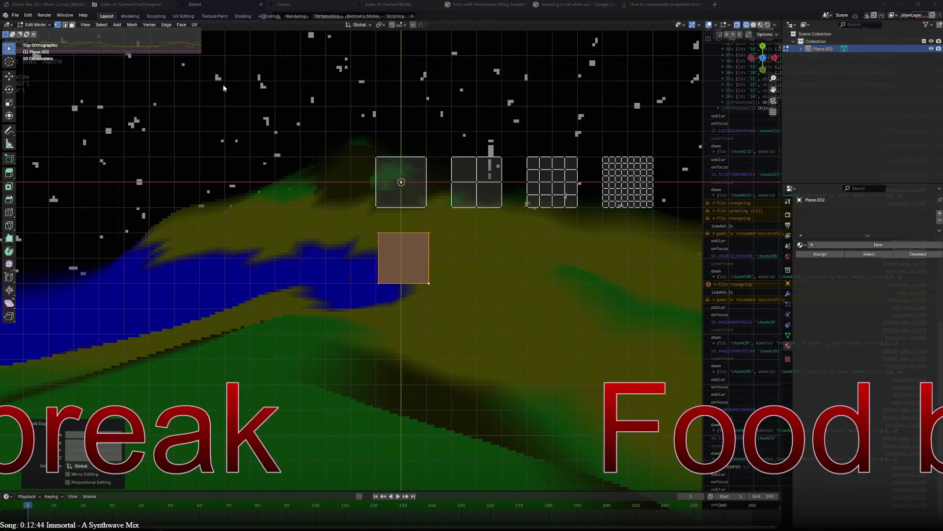
- Glance at the browser game, return to Blender and reopen Preferences
left_click(222, 84)
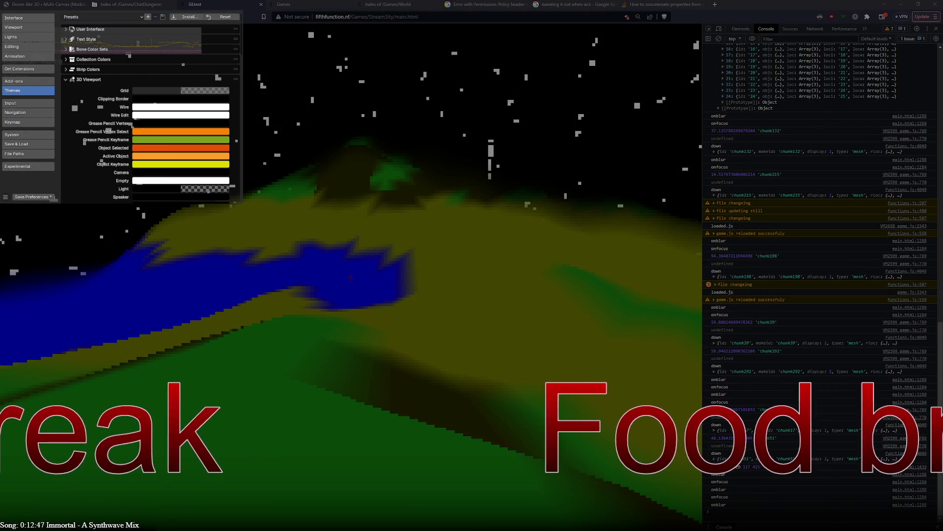
left_click(485, 210)
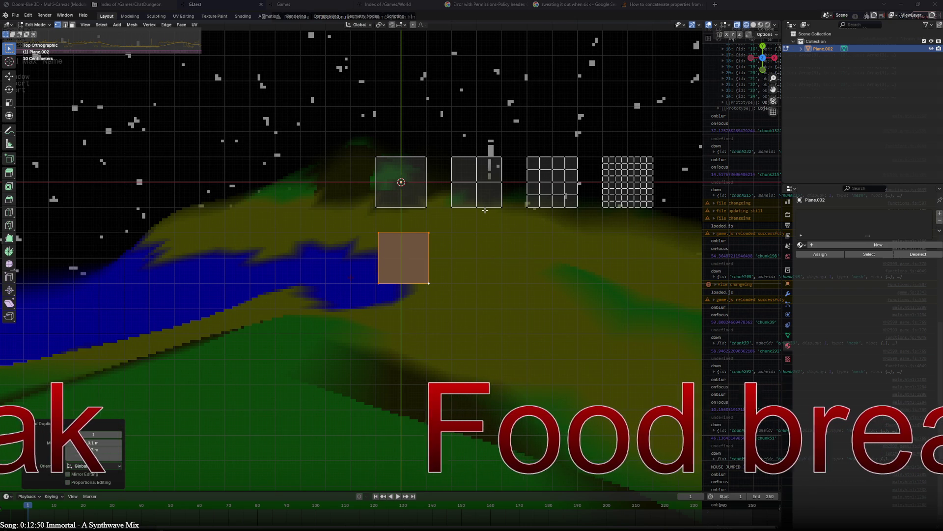
left_click(63, 14)
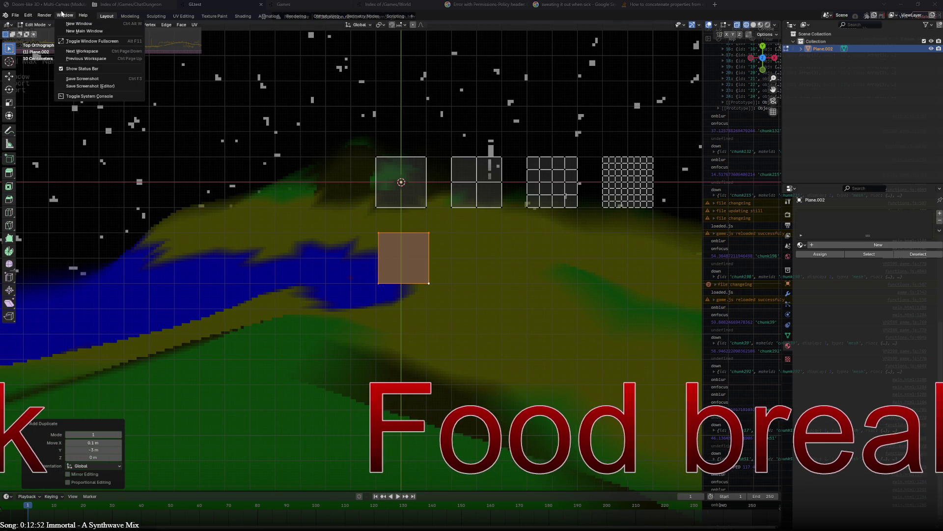
left_click(40, 15)
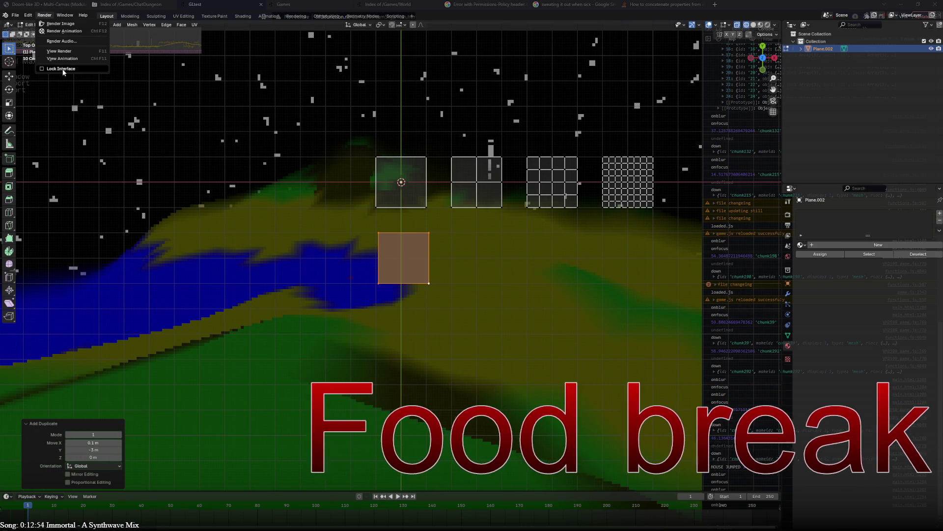
mouse_move(28, 16)
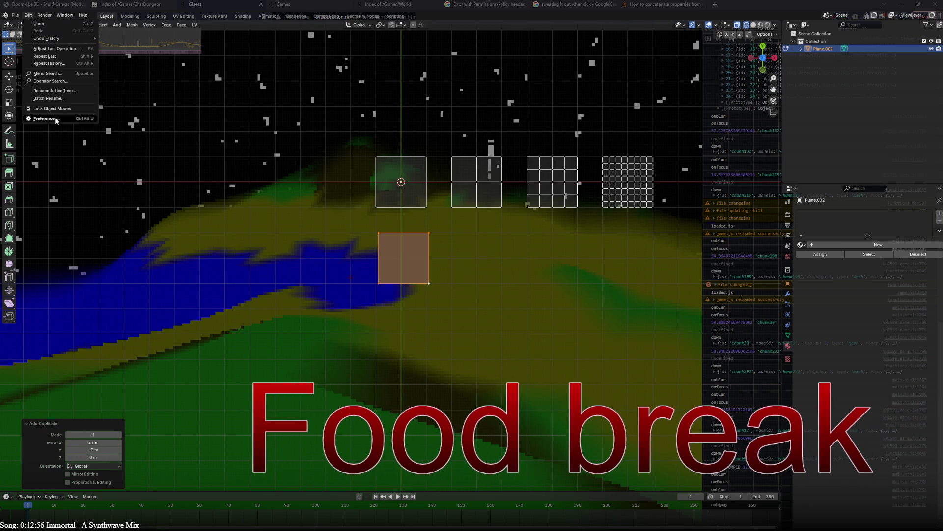
left_click(56, 120)
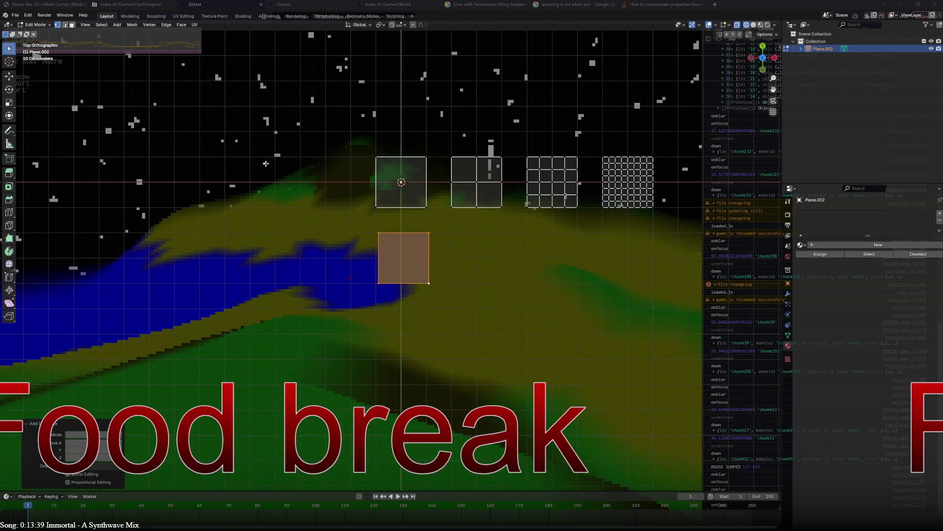
- Zoom the 3D viewport back onto the edit-mode planes
scroll(424, 300, "up", 2)
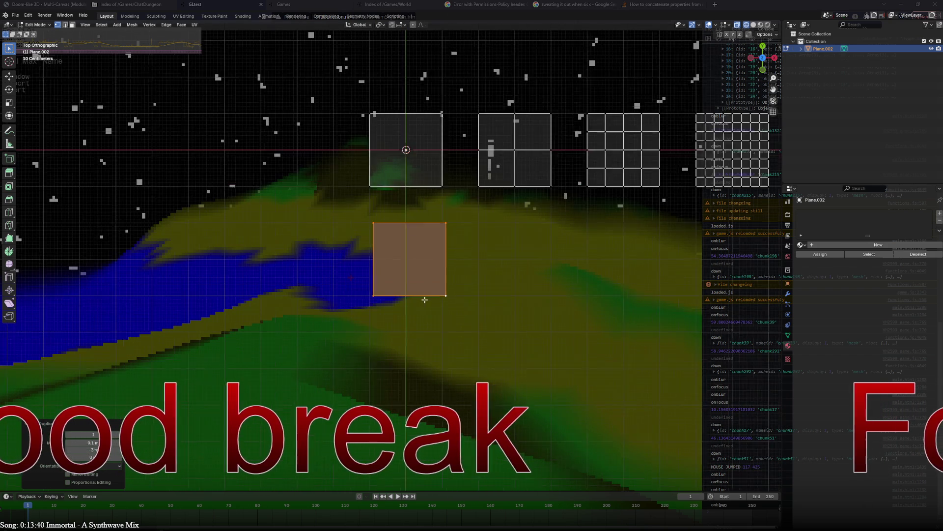
- Split the copied square into two triangles along its diagonal
scroll(425, 300, "up", 1)
mouse_move(484, 222)
middle_mouse_down("shift")
mouse_move(462, 224)
mouse_move(491, 191)
middle_mouse_up("shift")
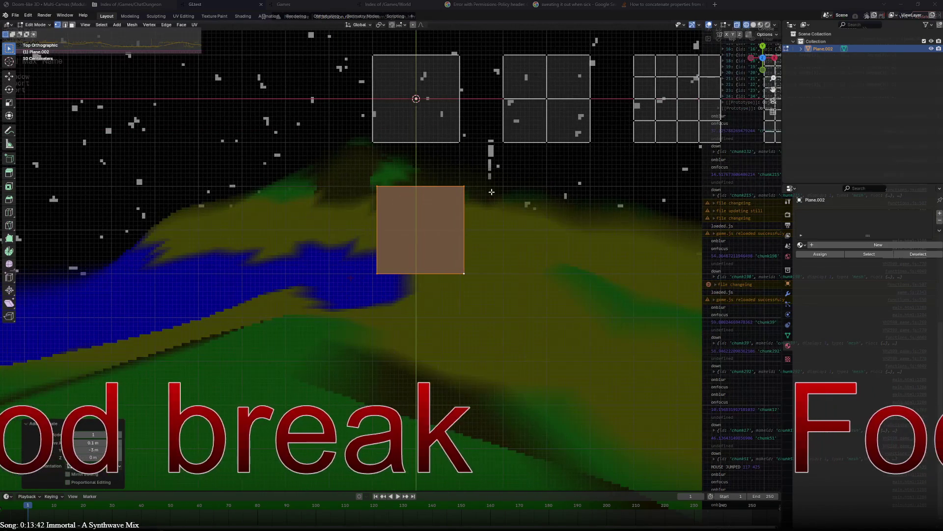
left_click(430, 226)
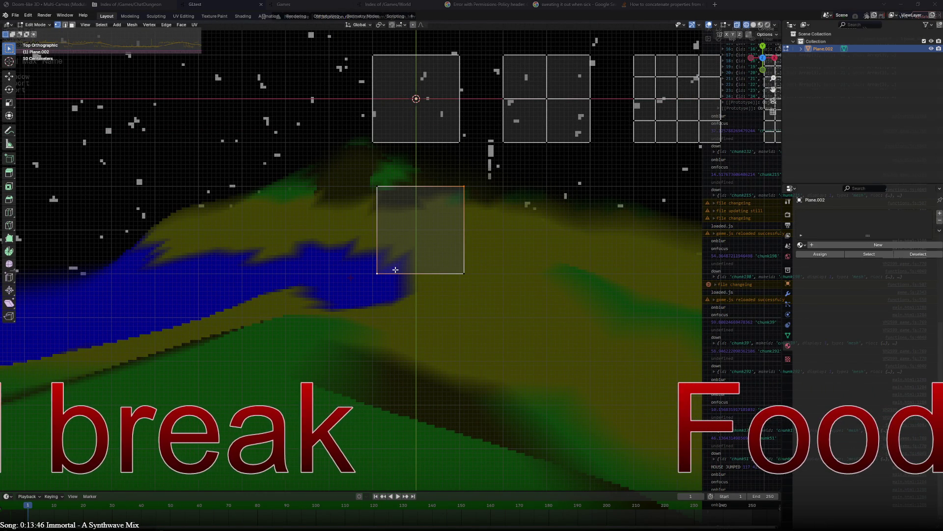
key("j")
key("a")
key("alt+a")
- Duplicate the diagonal square face and place the copy to its left
left_click(464, 194)
key("ctrl+l")
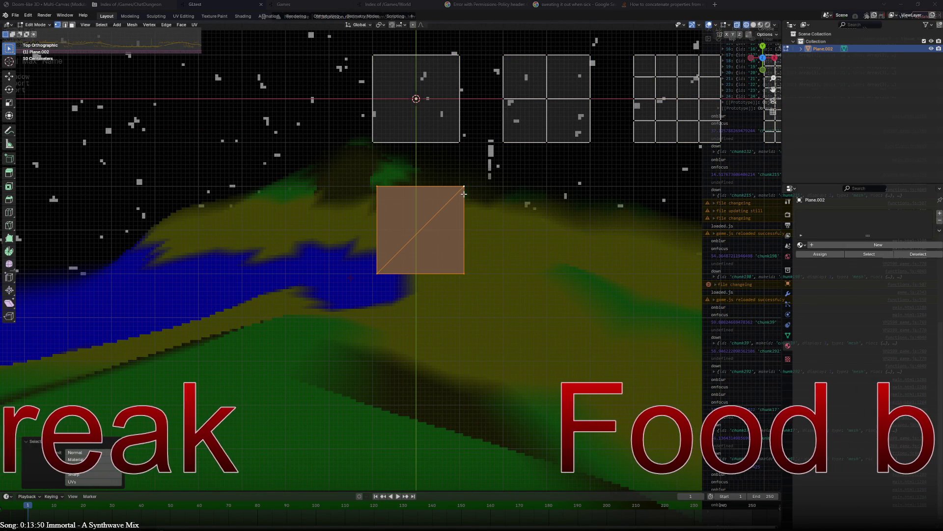
key("shift+d")
key("x")
left_click(331, 227)
scroll(330, 227, "down", 2)
middle_click_drag(331, 227, 506, 229, "shift")
- Add a right-edge midpoint and cut from the top-left corner to it
left_click(499, 265)
right_click(499, 266)
left_click(486, 224)
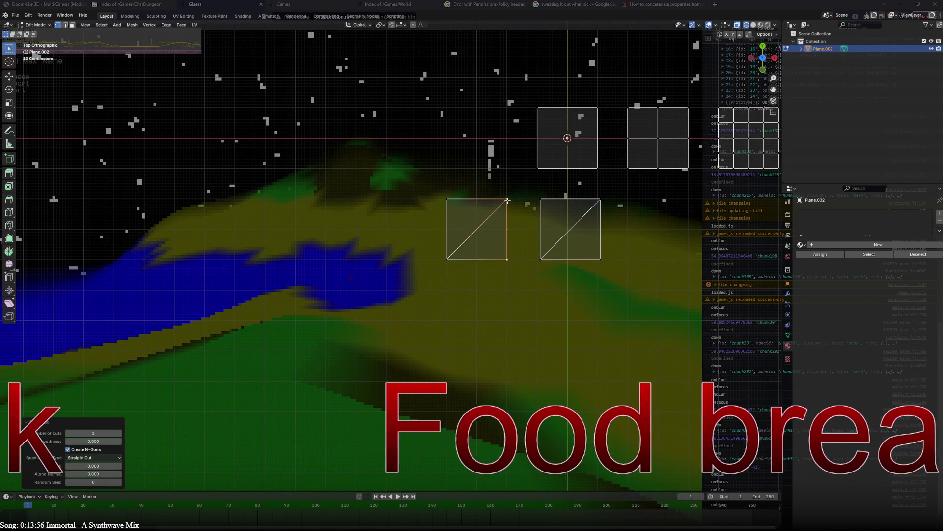
left_click(508, 200)
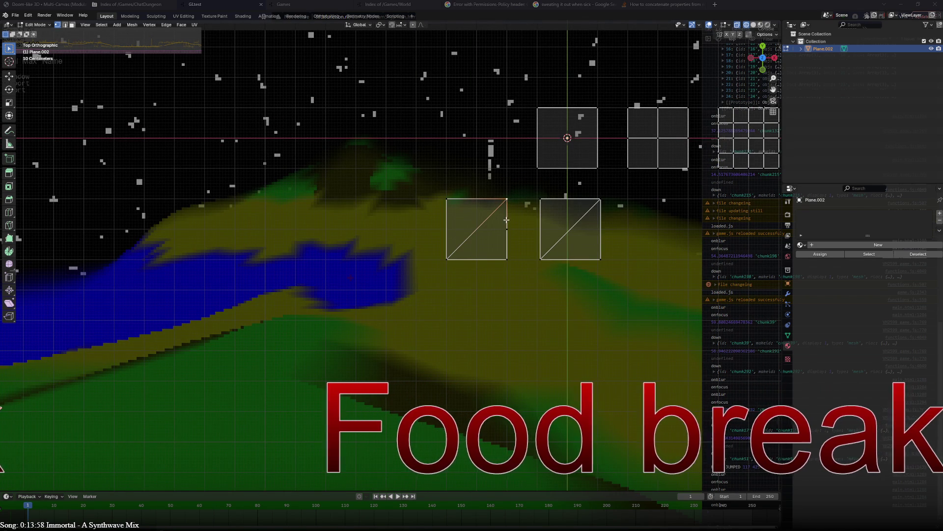
left_click(453, 205)
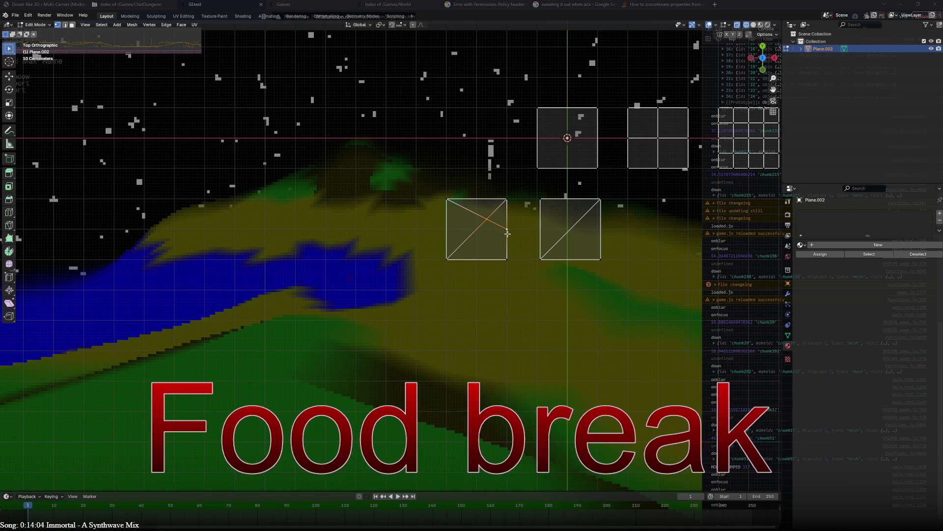
key("m")
left_click(507, 233)
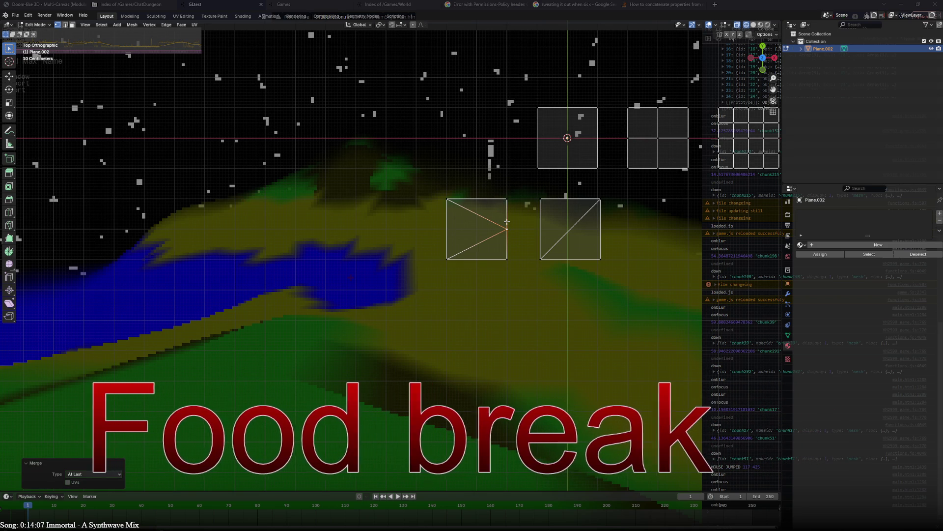
key("ctrl+l")
- Duplicate that tile further left and add a midpoint vertex on its top edge
key("shift+d")
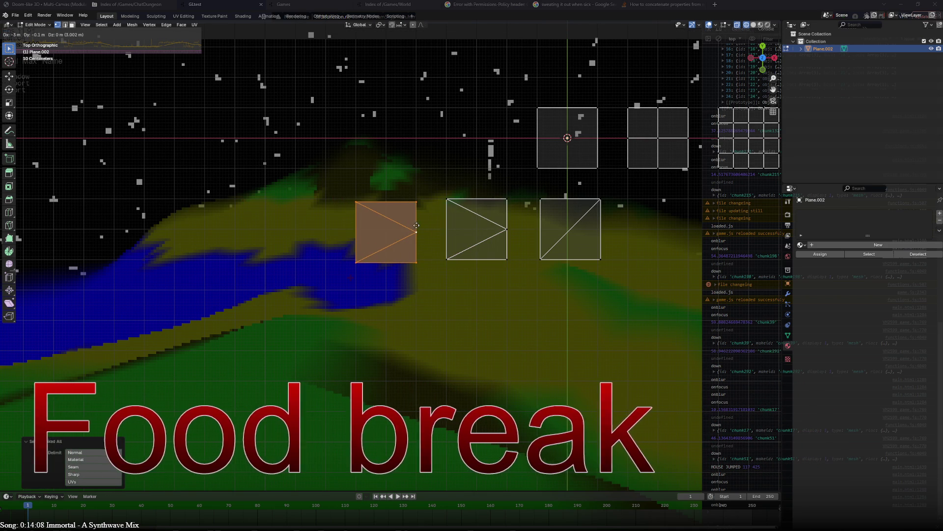
left_click(415, 222)
left_click(366, 191)
right_click(366, 191)
left_click(366, 192)
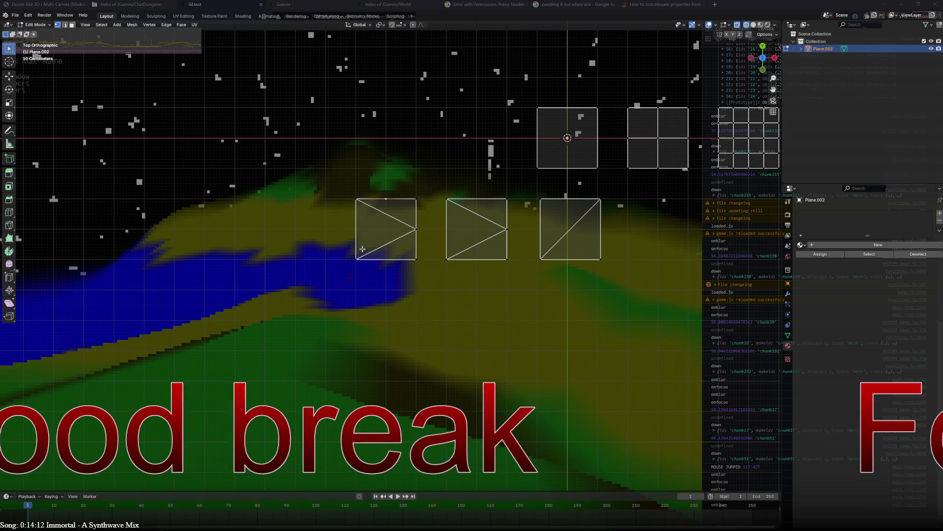
- Connect the leftmost tile's bottom-left corner to its top-edge midpoint with an edge
left_click(360, 256)
left_click(387, 200, "shift")
key("j")
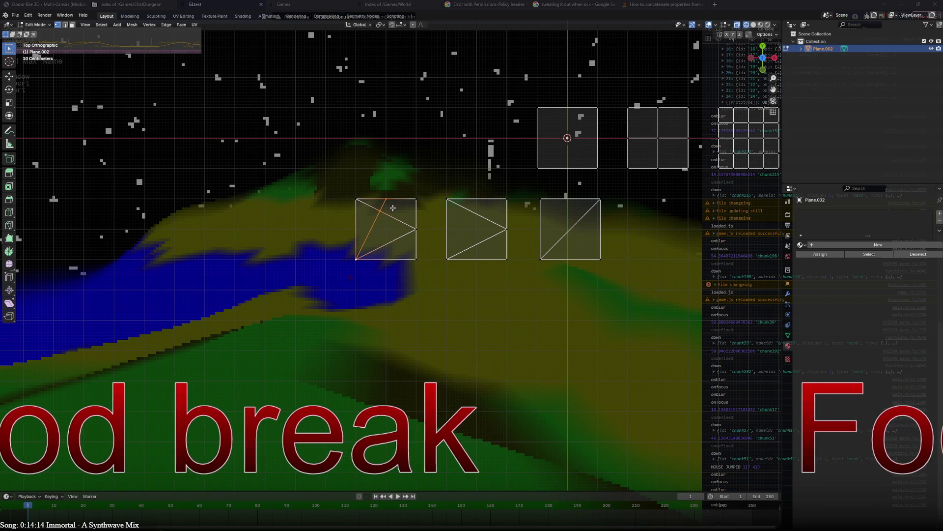
left_click(377, 211)
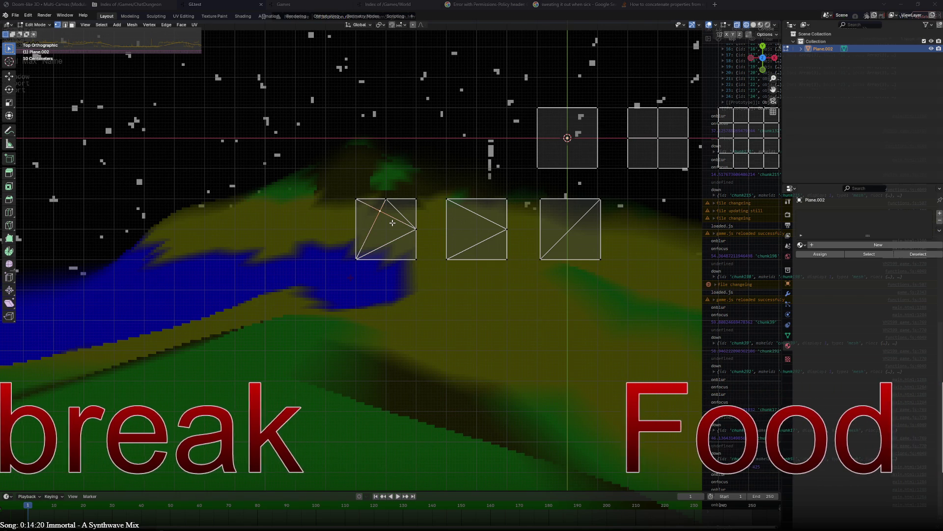
key("ctrl+z")
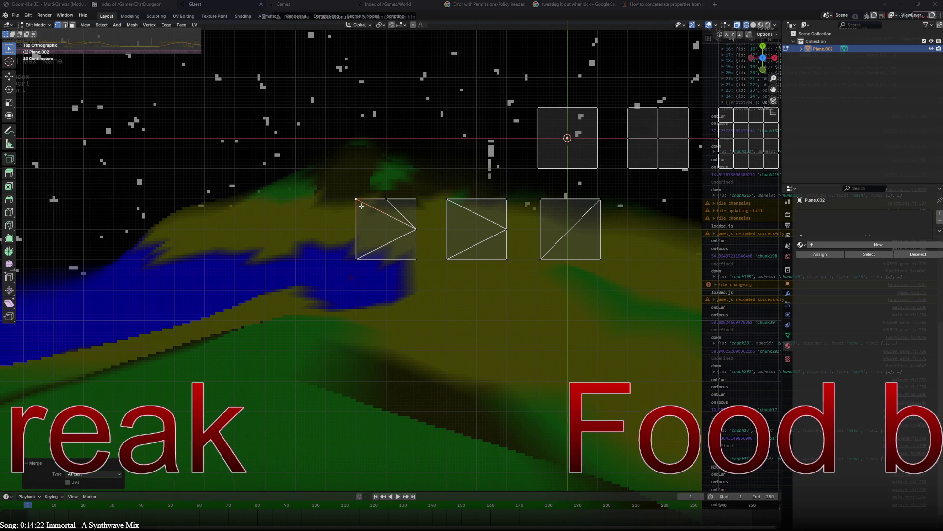
key("ctrl+z")
left_click(370, 251, "shift")
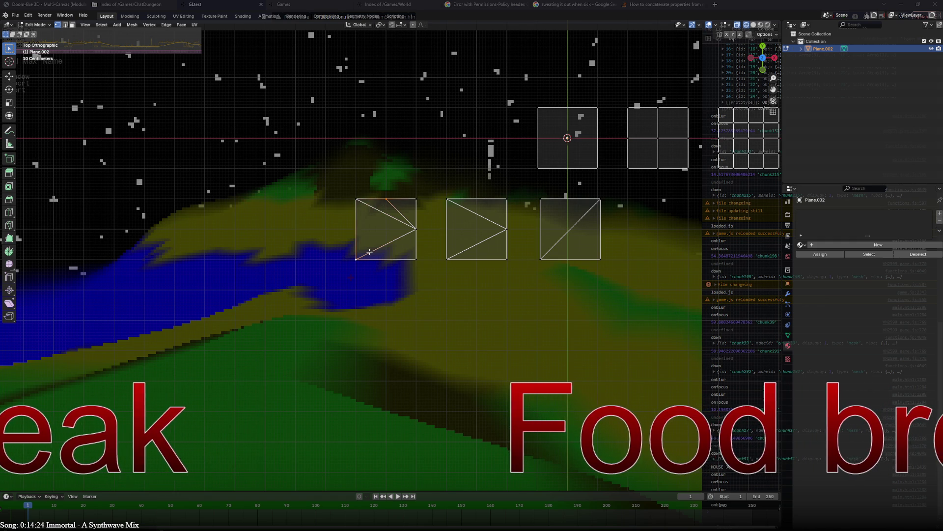
key("j")
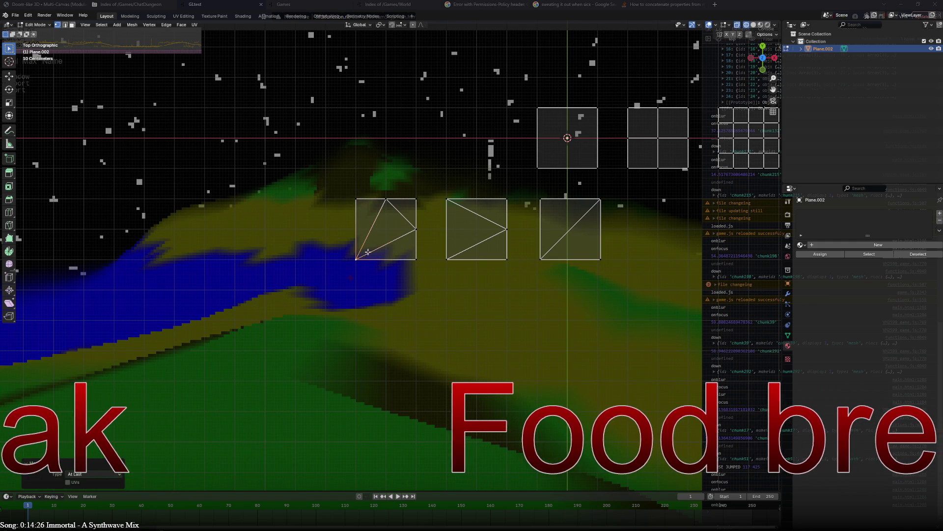
key("a")
key("alt+a")
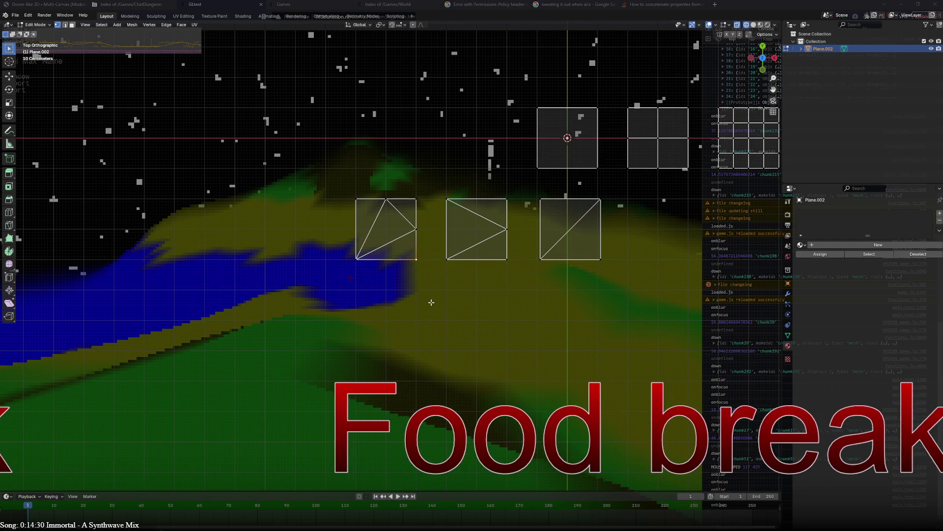
middle_click_drag(461, 291, 394, 280, "shift")
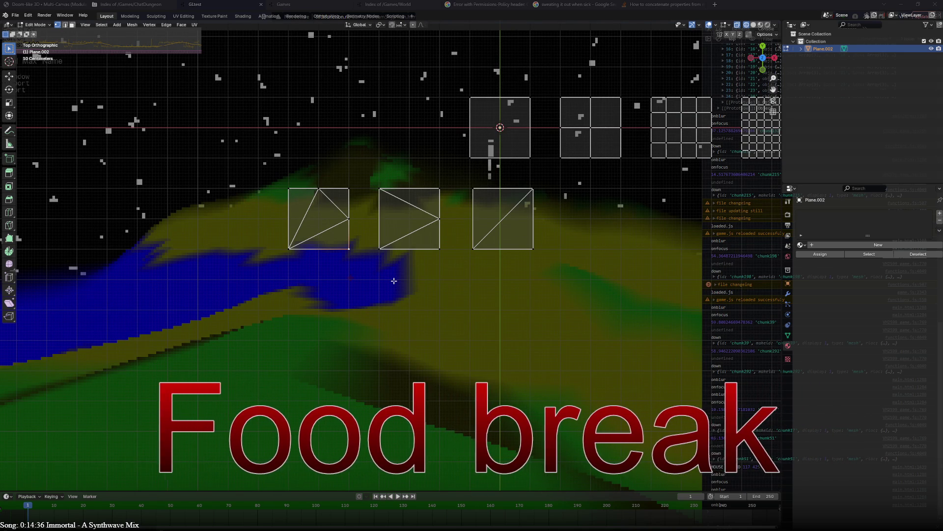
mouse_move(406, 278)
middle_mouse_down("shift")
mouse_move(262, 303)
mouse_move(374, 306)
middle_mouse_up("shift")
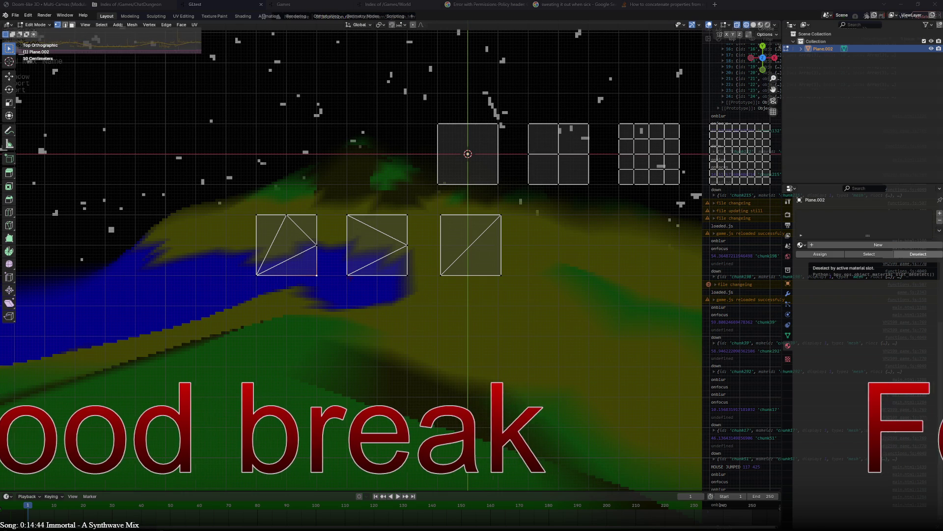
key("alt+Tab")
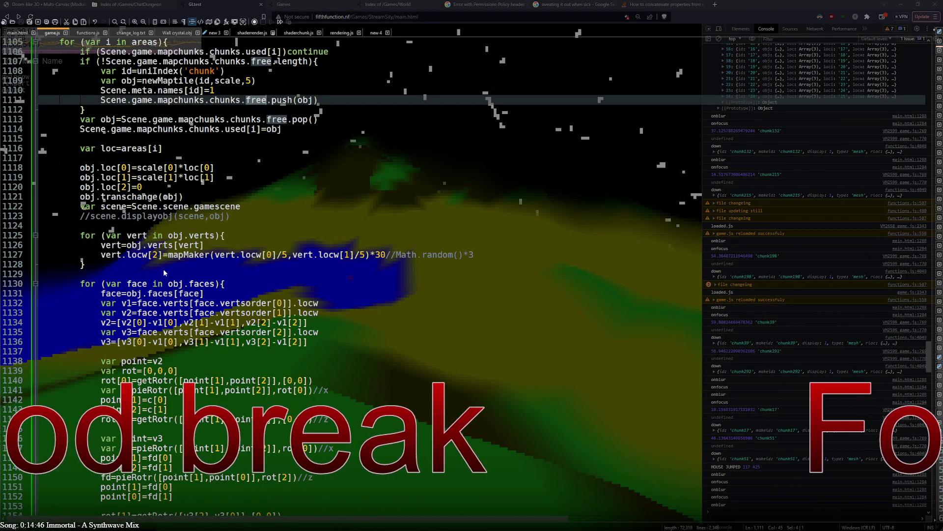
- Inspect newMaptile on line 1109 and the vertex loop at line 1178, then switch to the browser
double_click(158, 81)
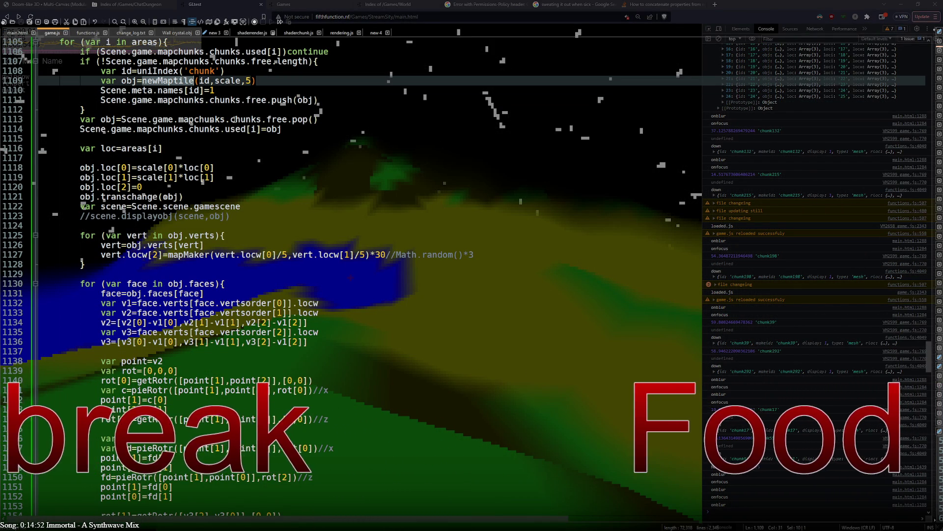
key("Right")
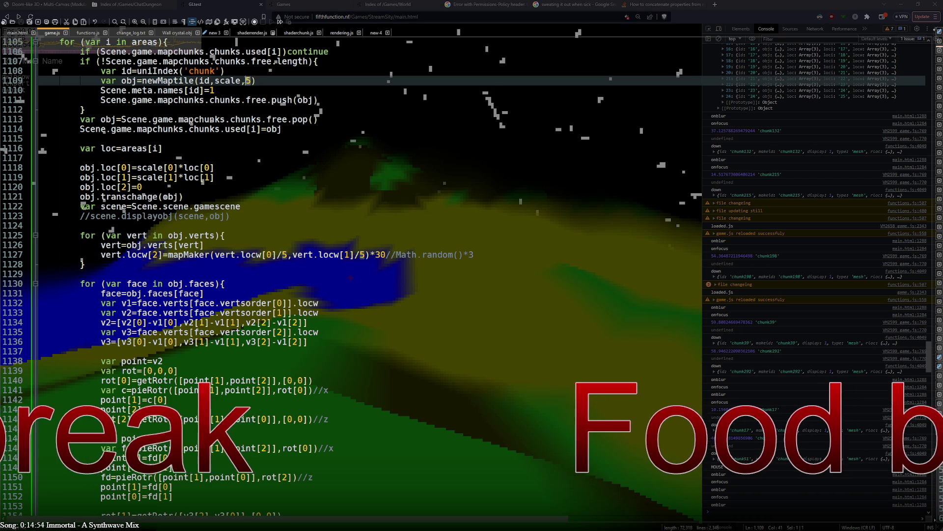
key("Right")
scroll(255, 116, "down", 20)
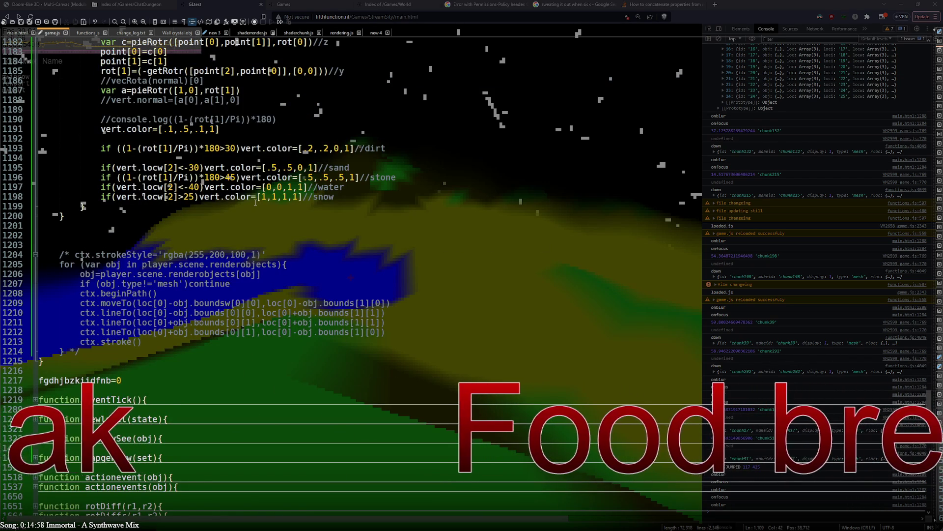
scroll(255, 202, "up", 5)
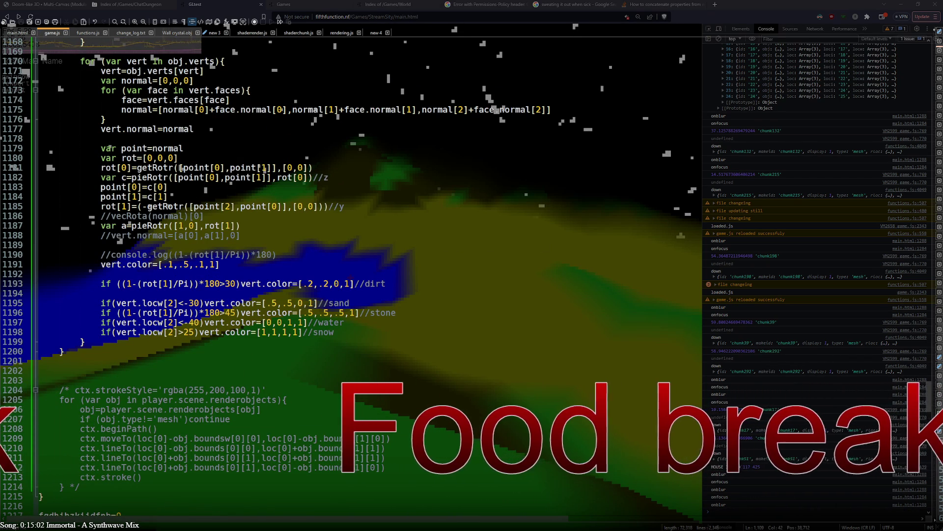
left_click(712, 141)
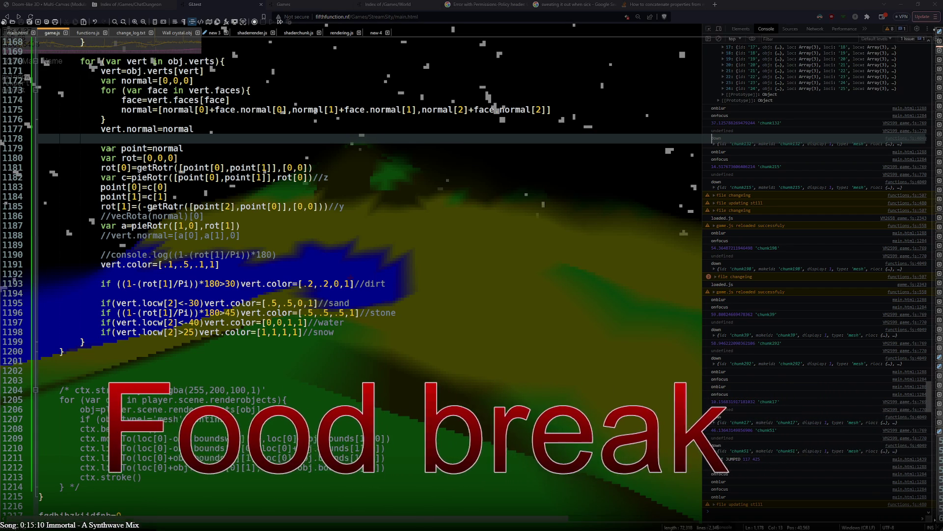
left_click(734, 207)
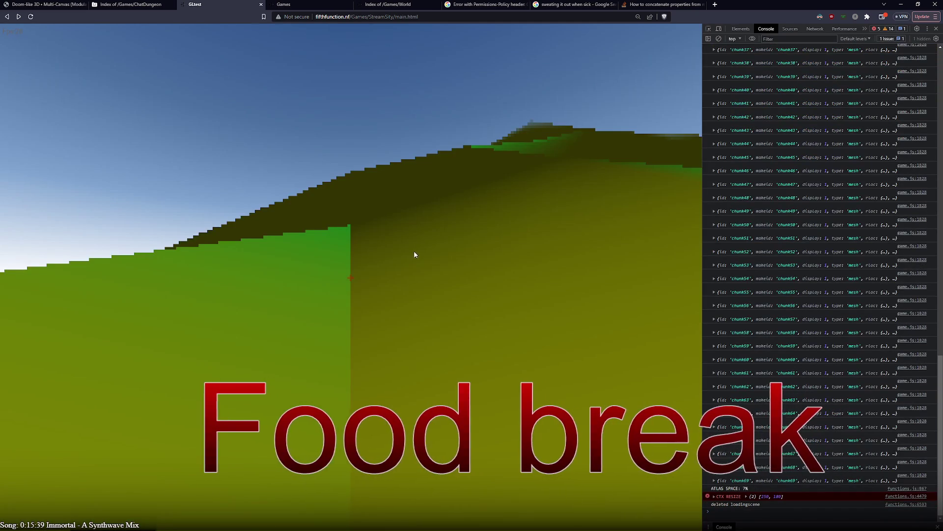
- Click into the loaded StreamSity game and switch back and forth with the code editor
left_click(414, 250)
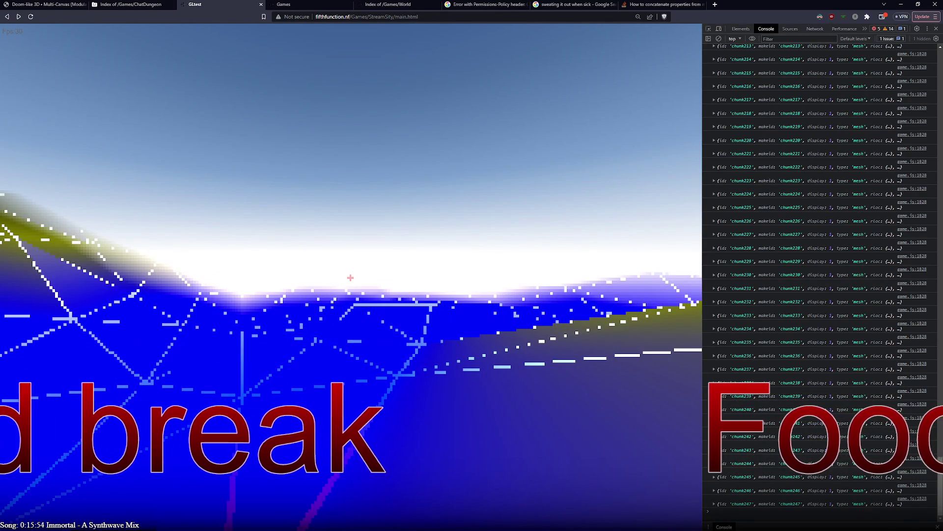
key("alt+Tab")
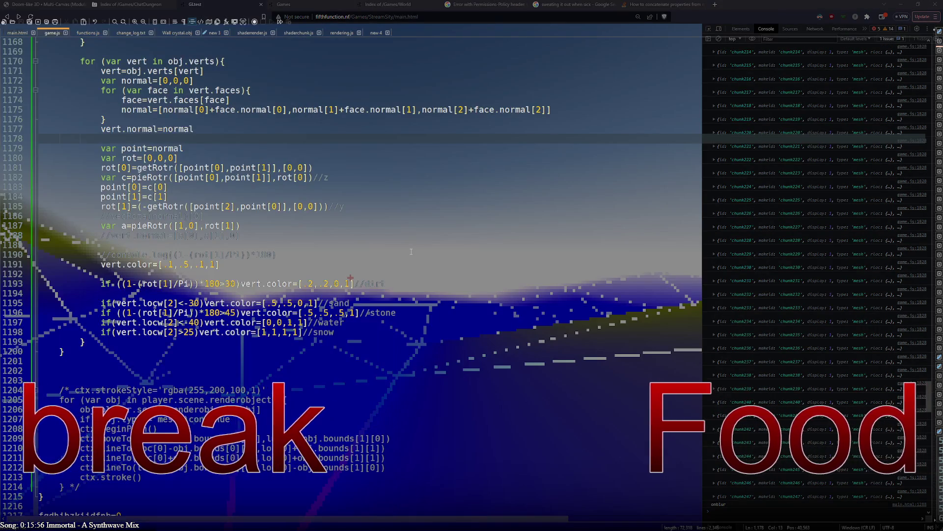
key("alt+Tab")
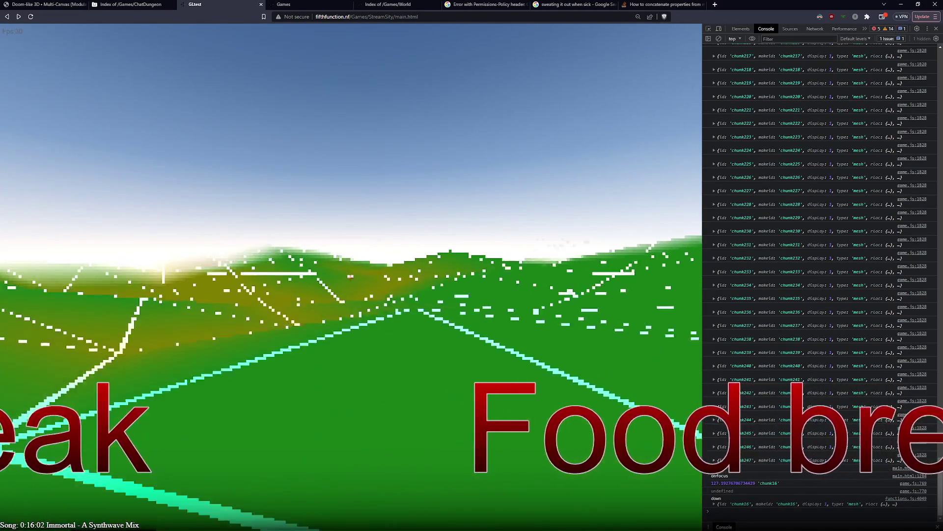
key("alt+Tab")
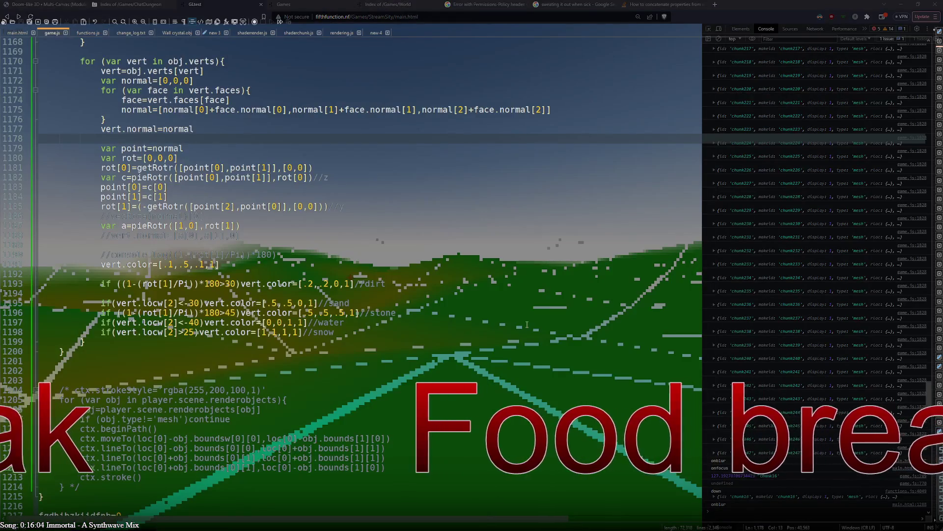
key("alt+Tab")
left_click(532, 339)
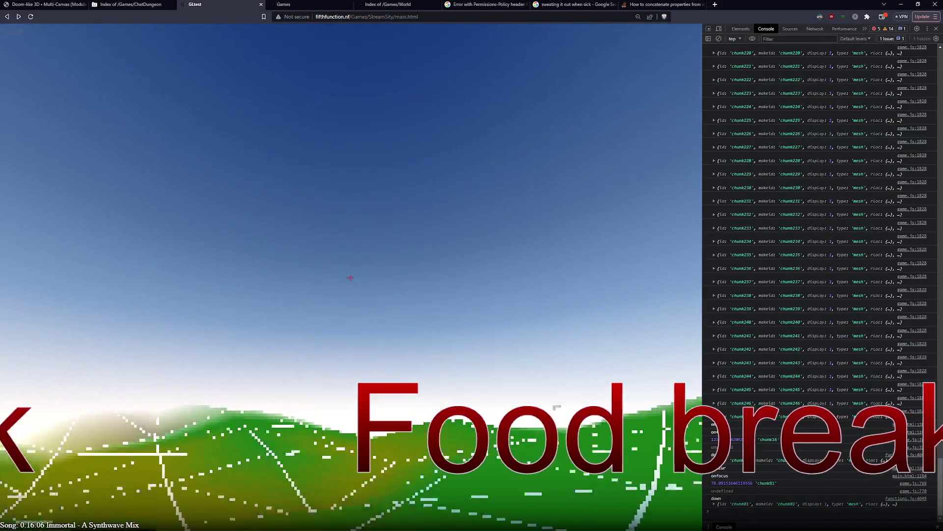
key("alt+Tab")
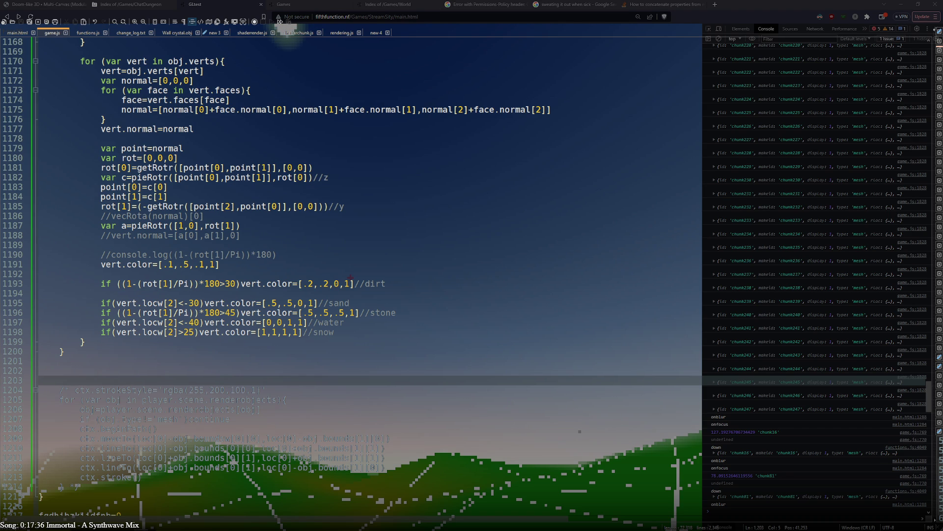
- Walk the player forward with W across the terrain toward the brown ridge
key("alt+Tab")
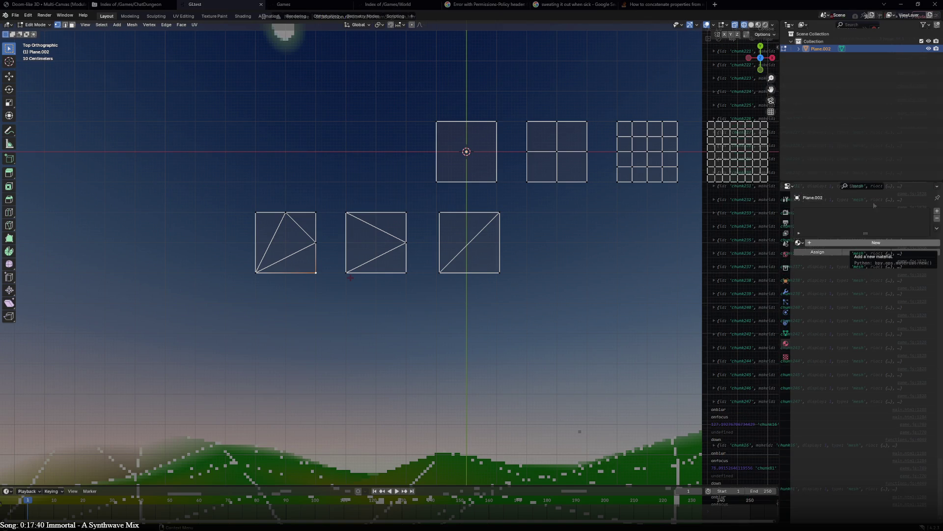
key("alt+Tab")
key("w")
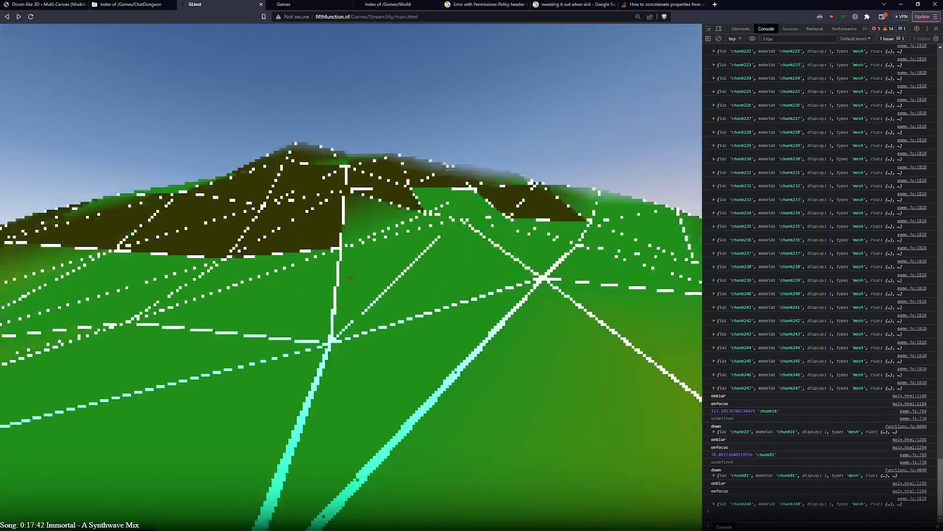
key("w")
key("w")
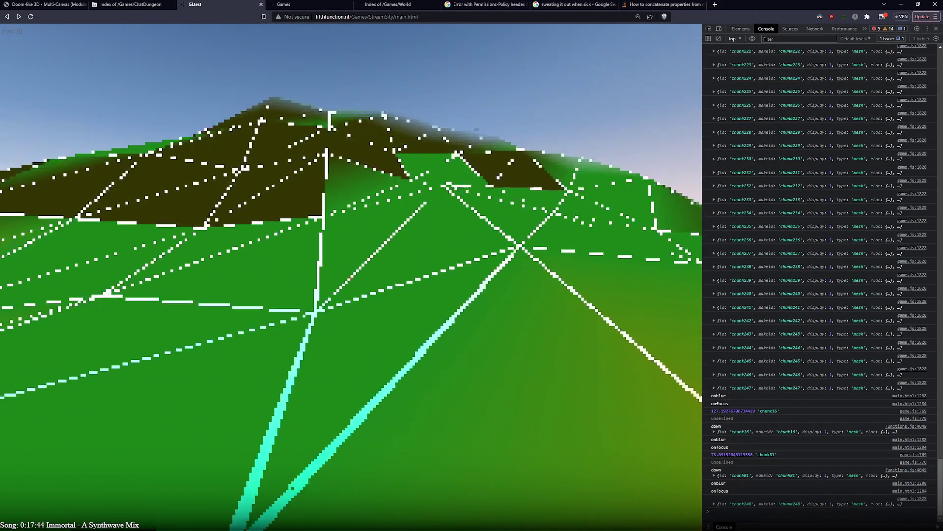
key("w")
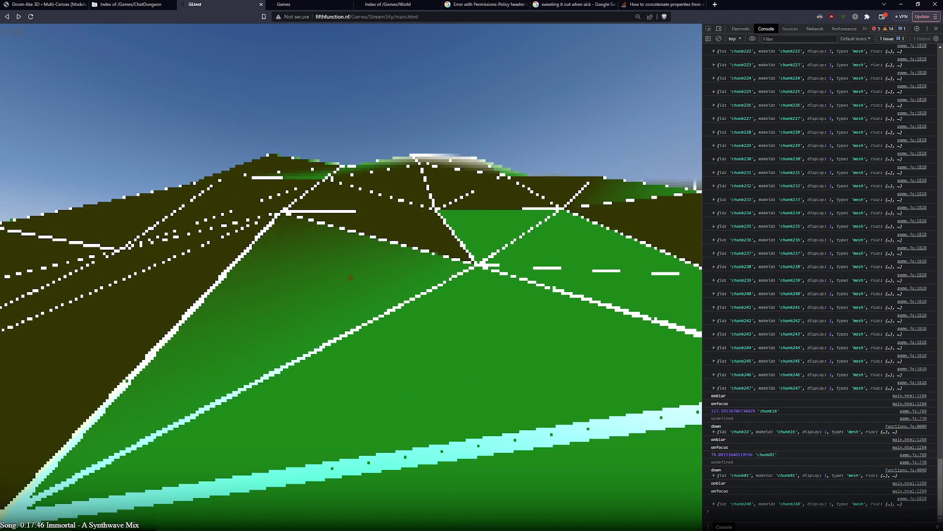
key("w")
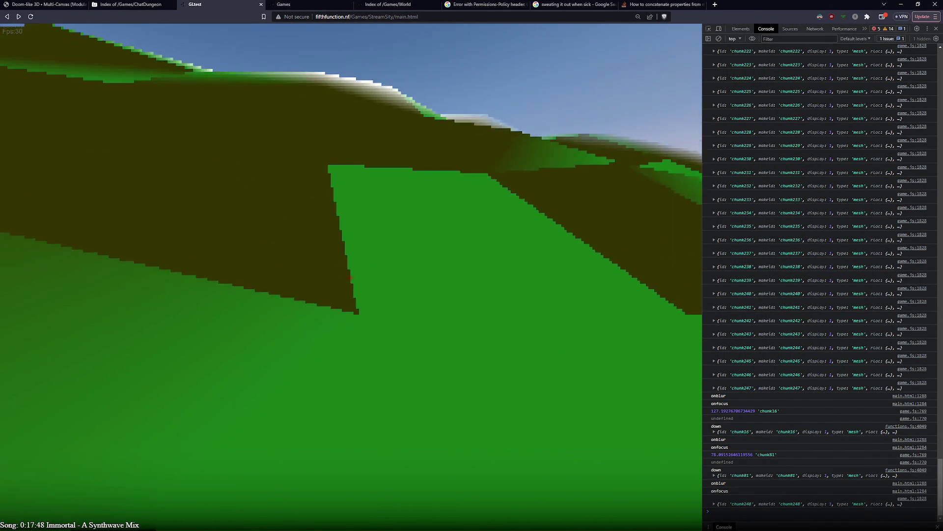
key("w")
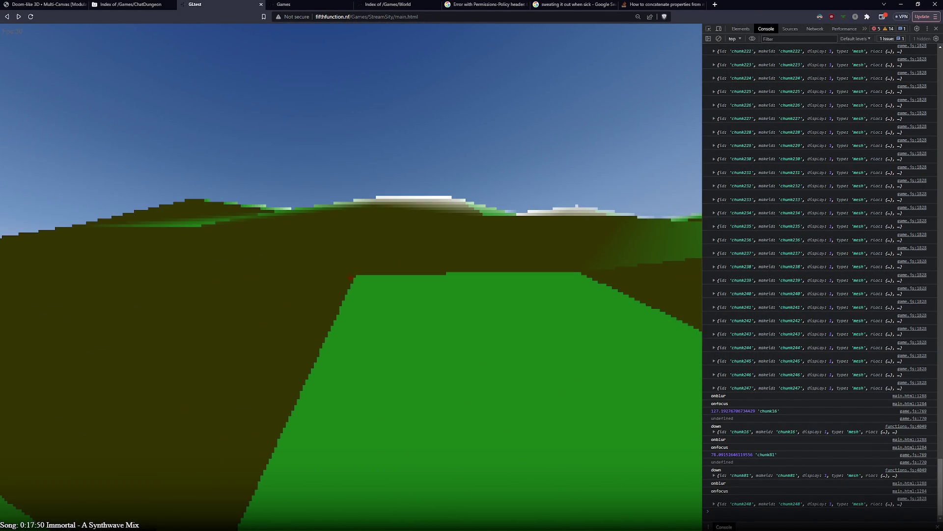
key("w")
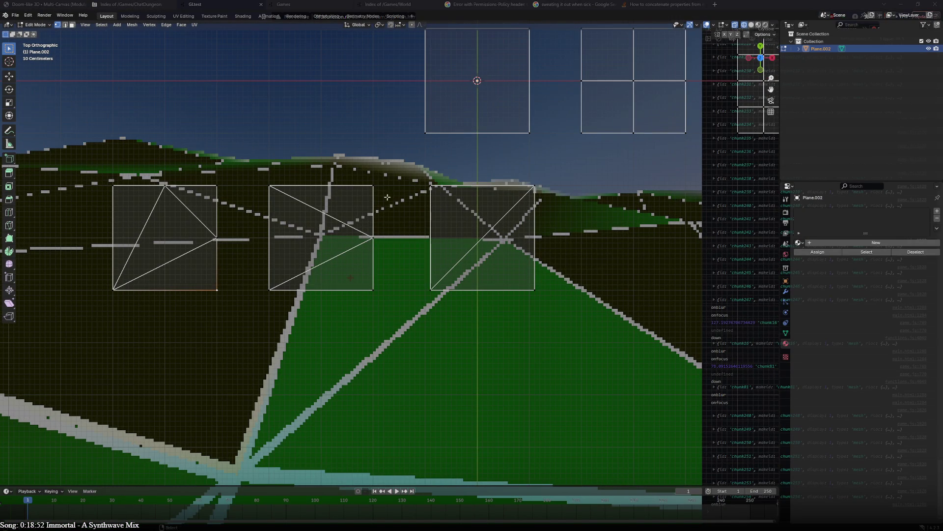
- Select the left square's top-right triangle vertices plus its bottom-right vertex
left_click_drag(322, 182, 376, 295)
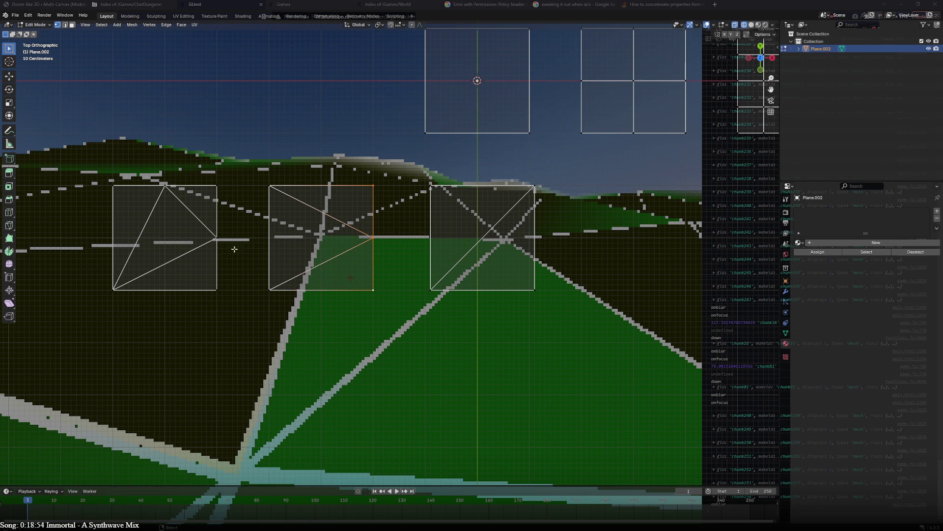
left_click(214, 182)
left_click(166, 187, "shift")
left_click(123, 191, "shift")
left_click(232, 241, "shift")
left_click(224, 288, "shift")
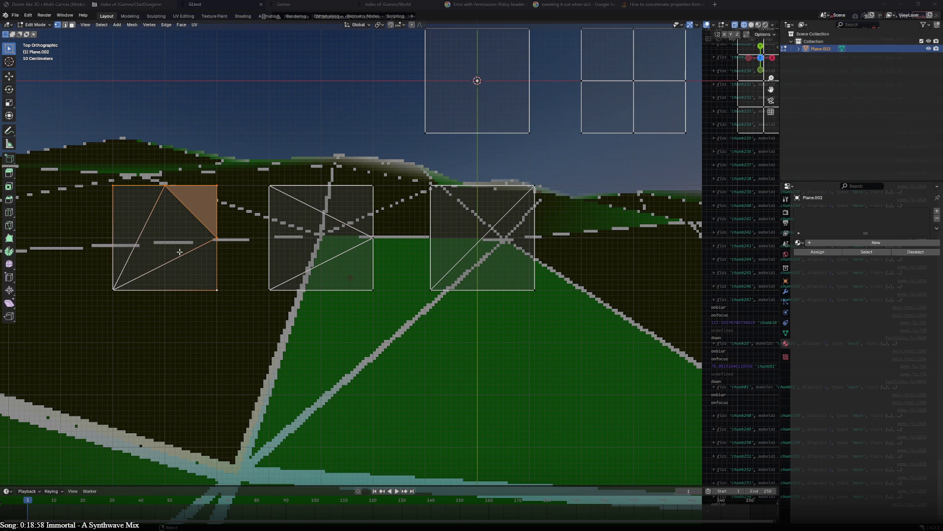
- Pan the view to fit all squares, then switch to the Index of /Games/World tab
scroll(425, 248, "down", 1)
middle_click_drag(486, 102, 307, 182, "shift")
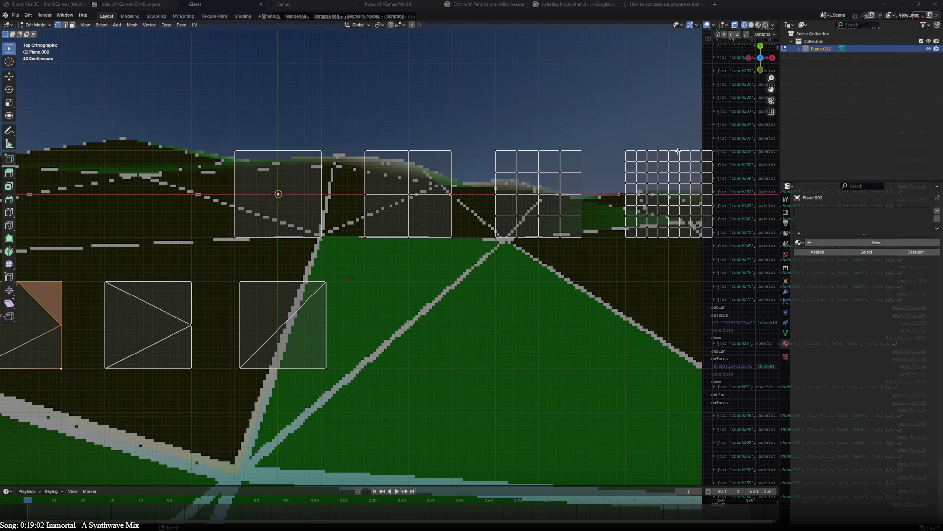
mouse_move(296, 174)
middle_mouse_down("shift")
mouse_move(455, 150)
mouse_move(425, 160)
middle_mouse_up("shift")
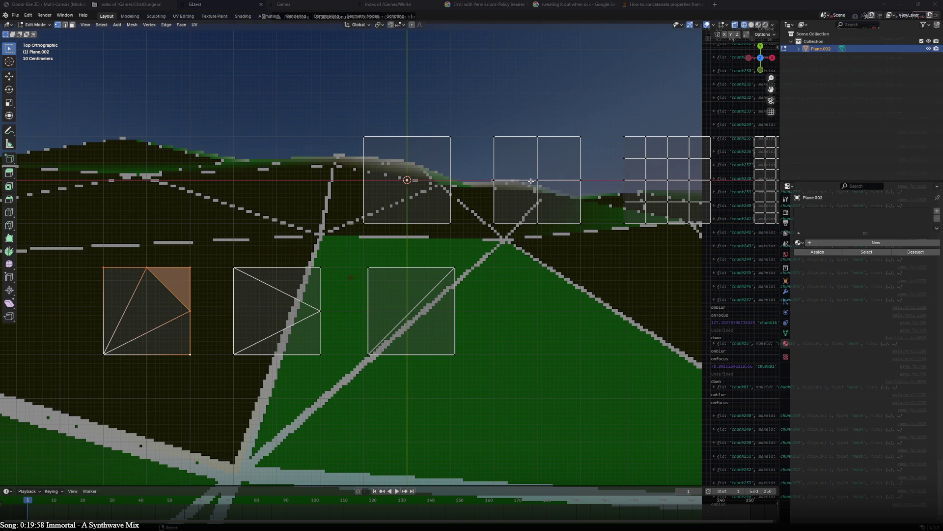
left_click(221, 4)
left_click(412, 4)
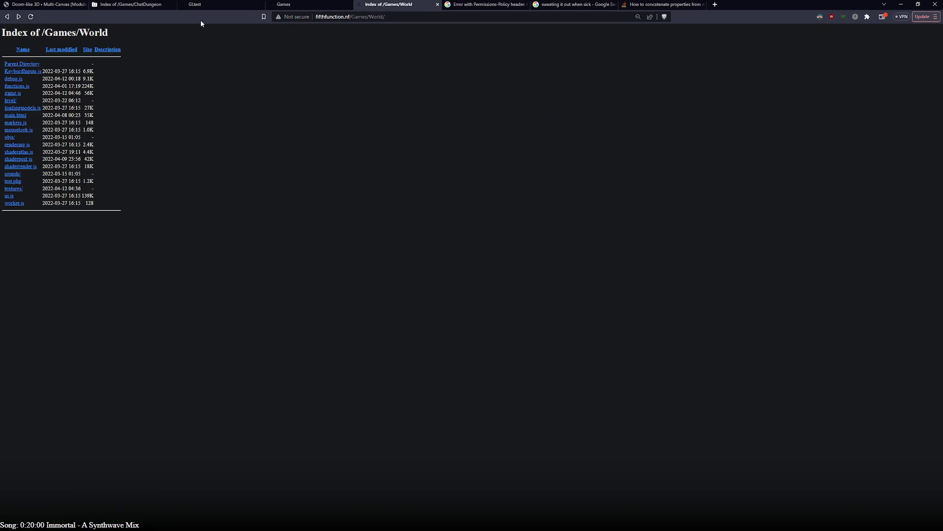
- Switch to the GLtest game tab, then return to Blender
left_click(211, 4)
key("alt+Tab")
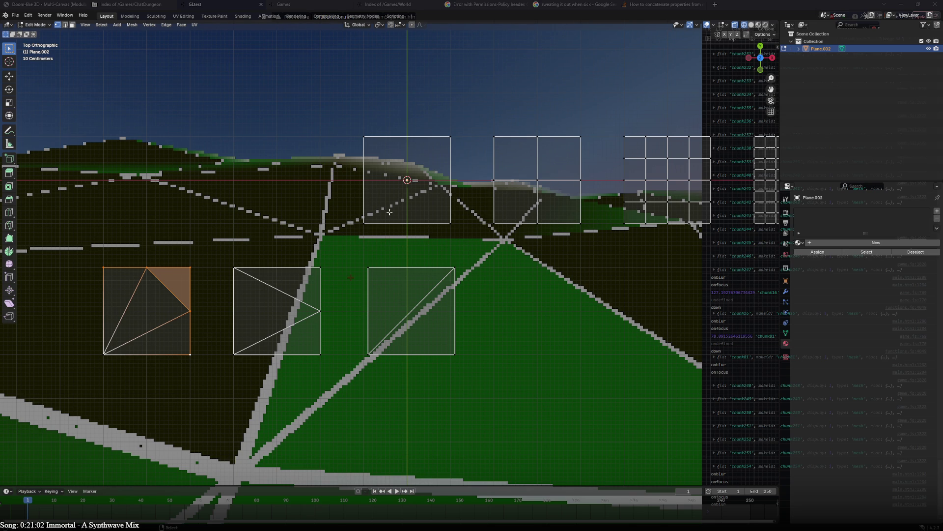
- Select the top square's bottom-right vertex and pan the view around the plane meshes
left_click(439, 223)
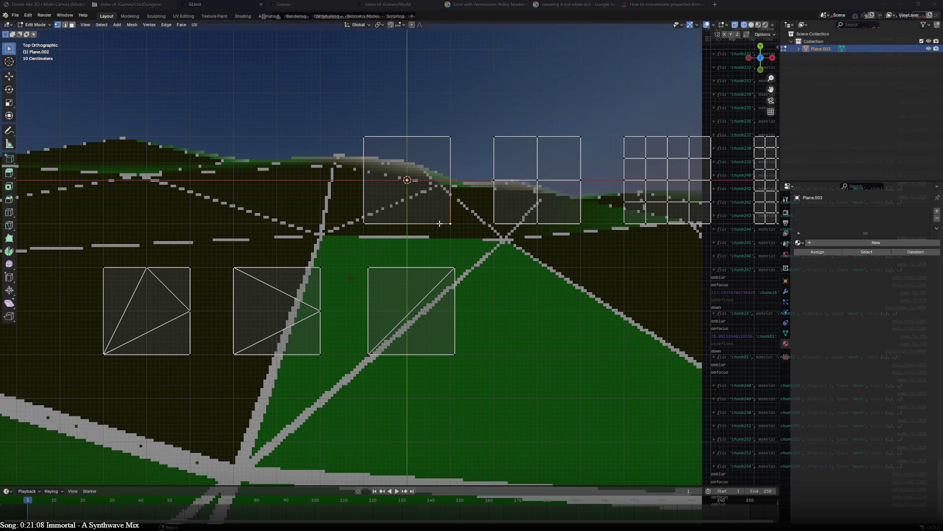
mouse_move(440, 224)
middle_mouse_down("shift")
mouse_move(405, 224)
mouse_move(455, 251)
middle_mouse_up("shift")
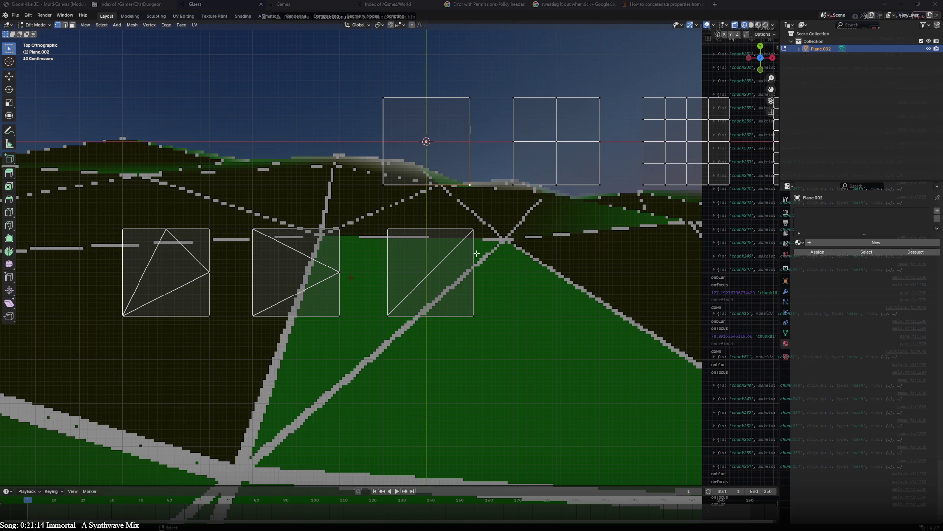
middle_click_drag(562, 258, 455, 292, "shift")
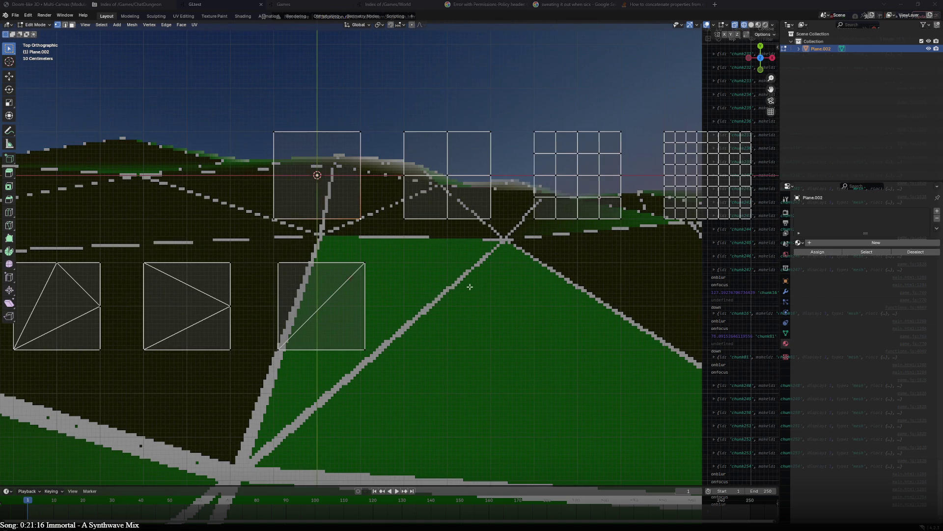
middle_click_drag(337, 317, 420, 319, "shift")
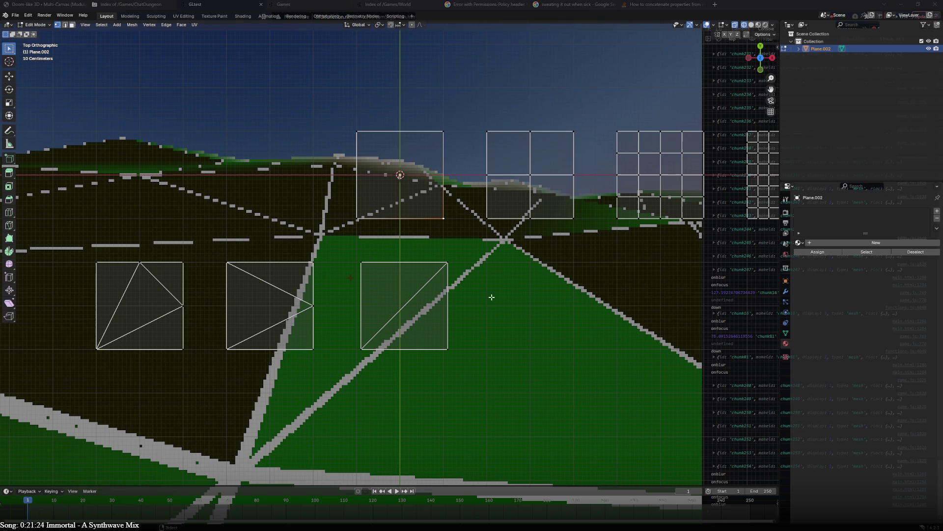
key("alt+Tab")
key("alt+Tab")
key("alt+Tab")
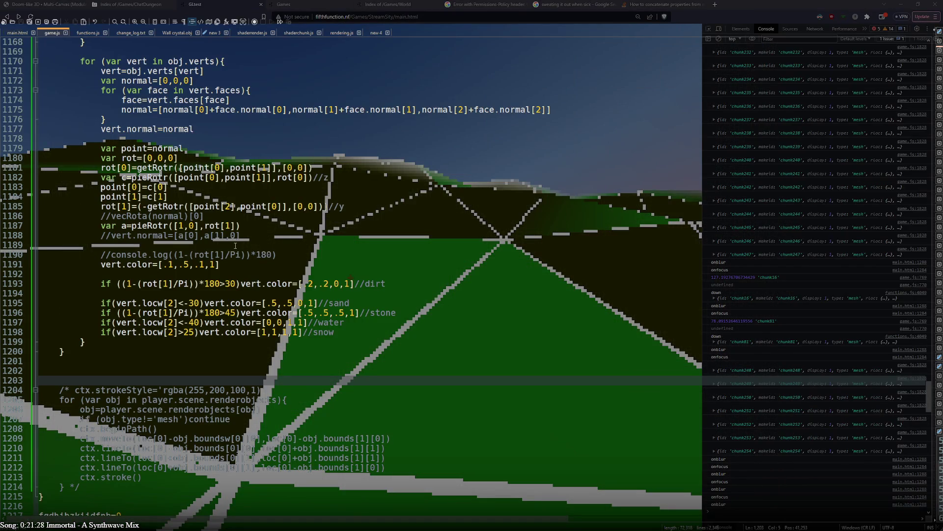
- Review the chunk loader code and insert a blank line 1124 above the vertex loop
scroll(215, 274, "up", 20)
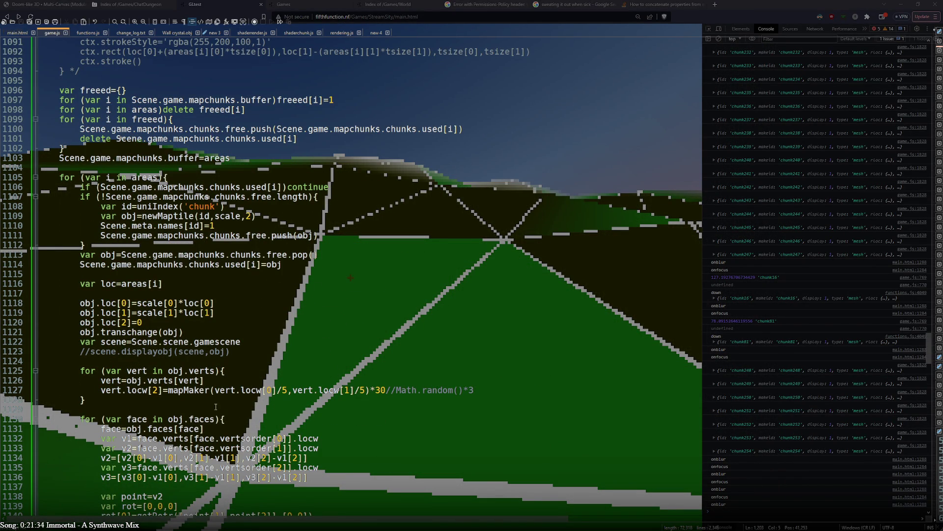
scroll(217, 389, "down", 5)
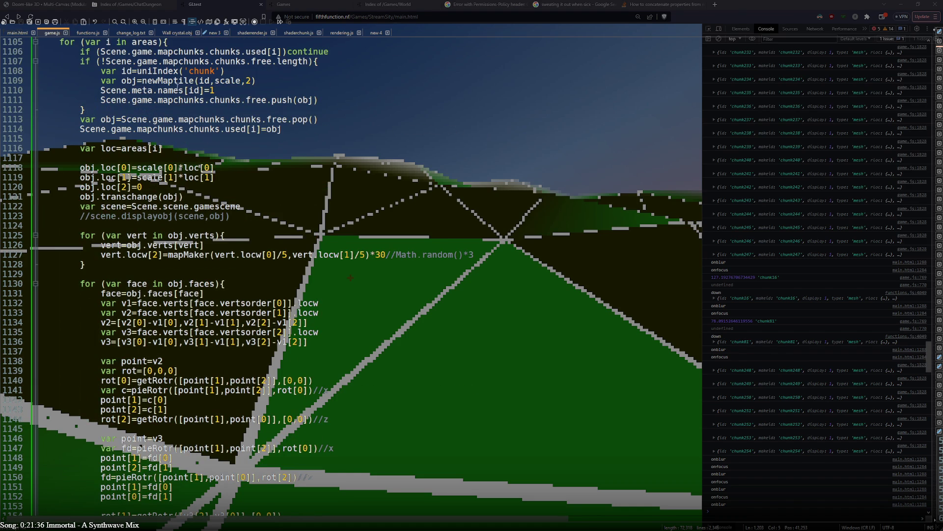
left_click_drag(230, 76, 284, 87)
double_click(248, 80)
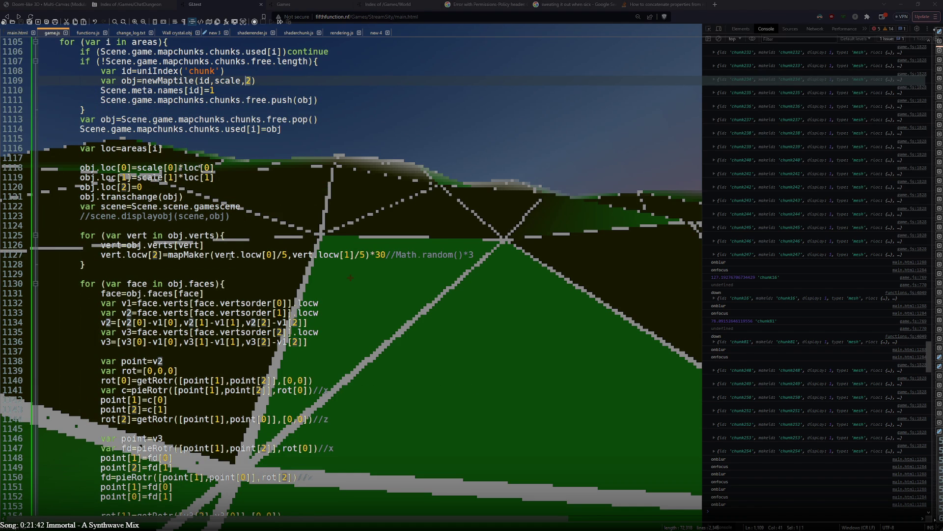
left_click_drag(342, 255, 292, 255)
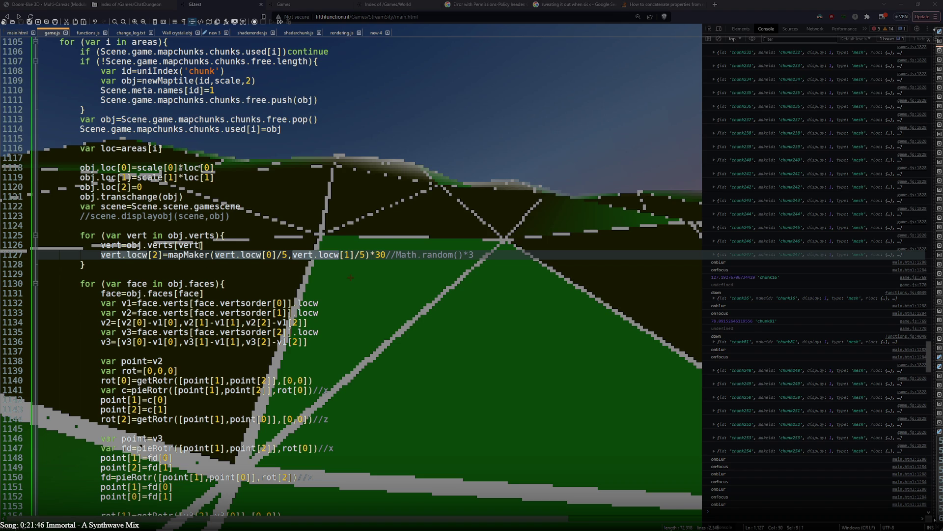
left_click(244, 236)
left_click(190, 227)
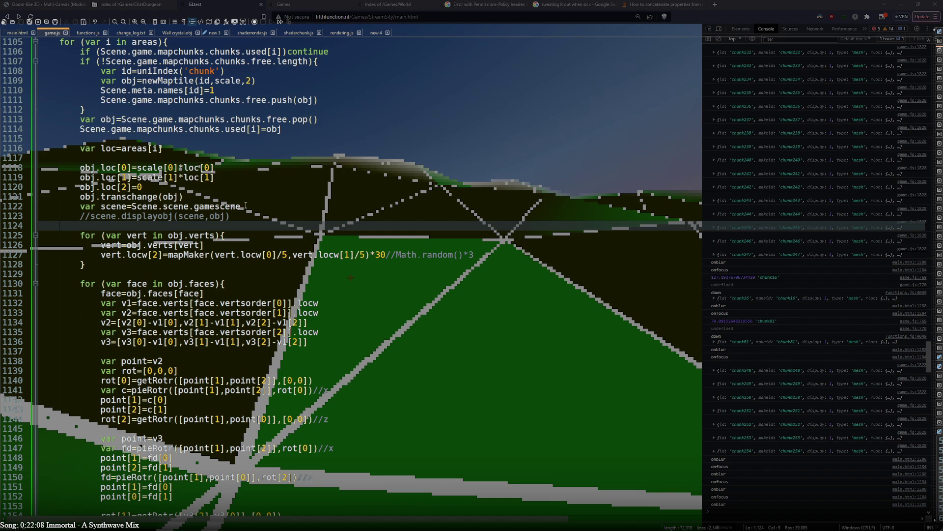
key("Return")
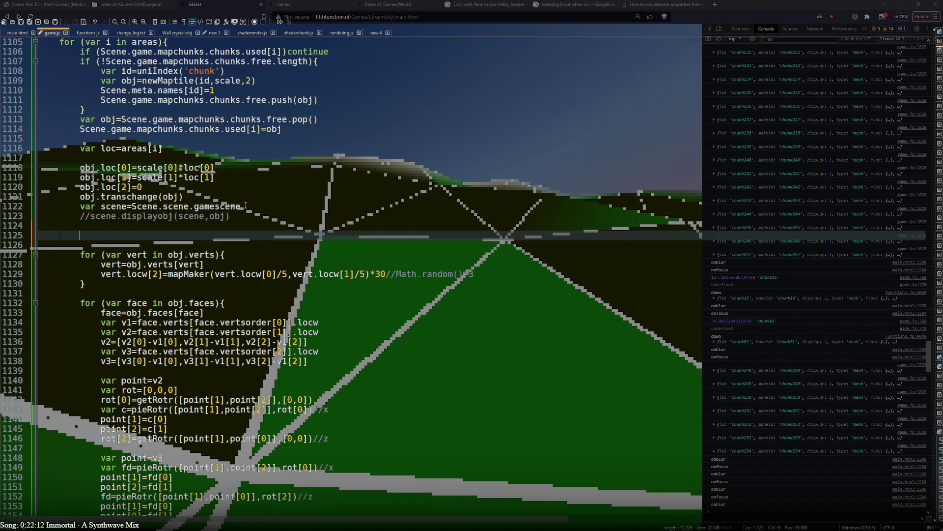
key("alt+Tab")
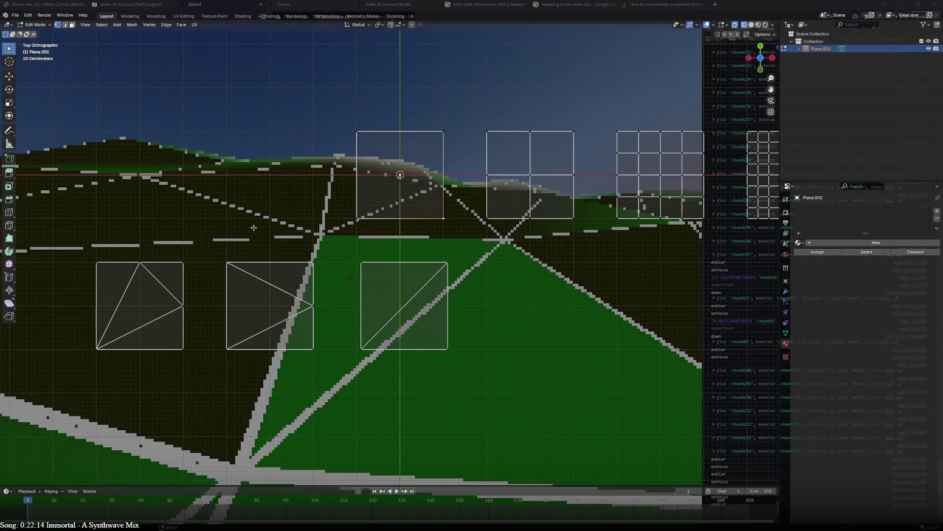
key("alt+Tab")
key("alt+Tab")
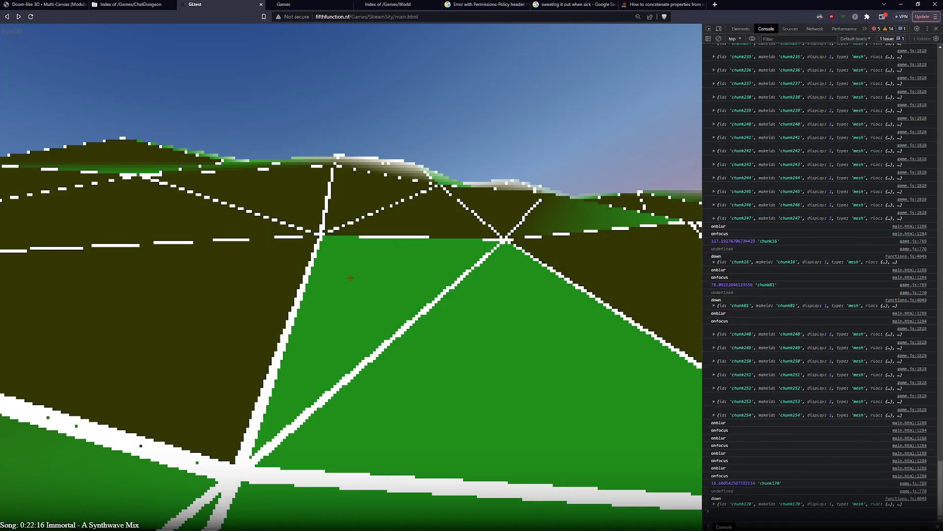
- Inspect chunk170's verts, faces and first vertex in the console, then collapse its faces list
left_click(752, 496)
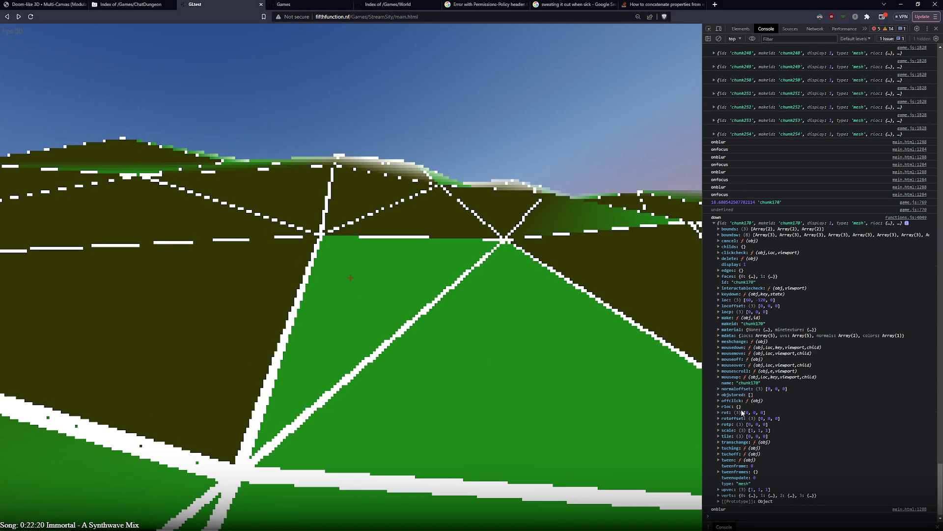
left_click(735, 495)
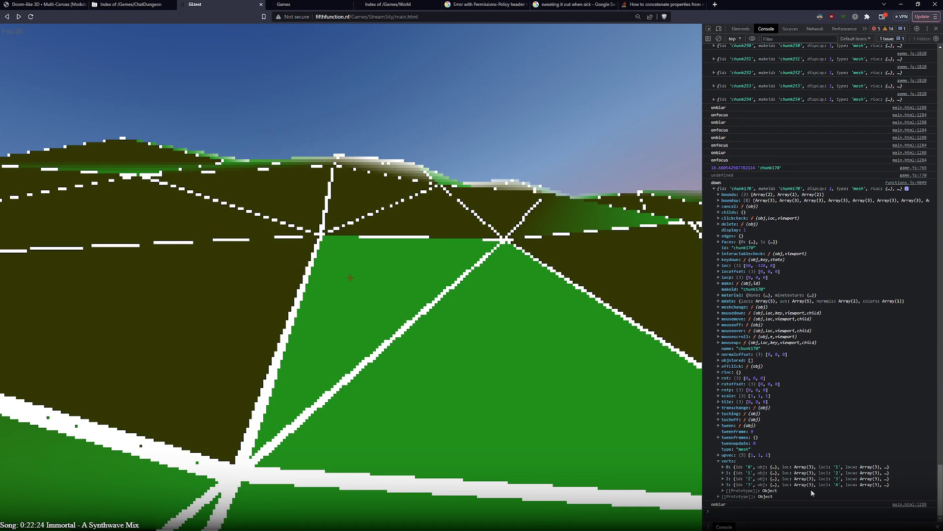
left_click(729, 241)
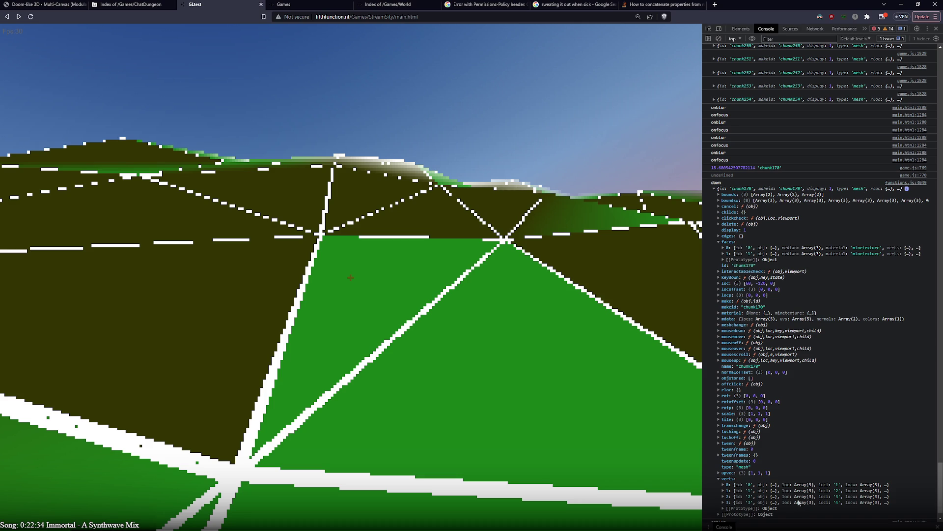
left_click(787, 486)
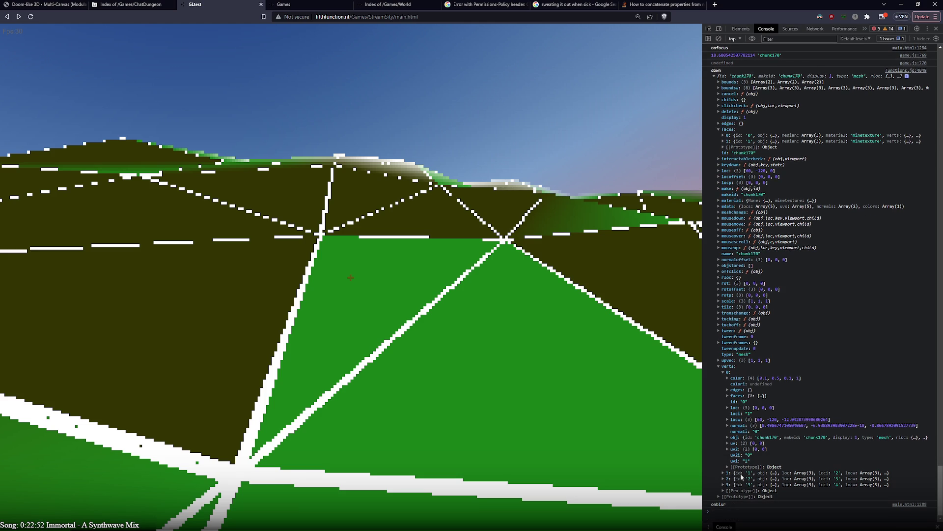
left_click(734, 141)
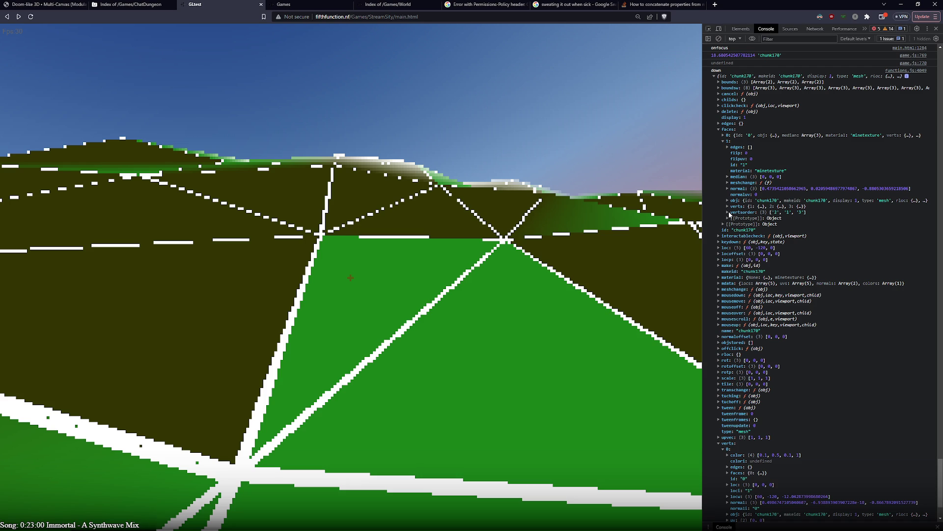
left_click(720, 129)
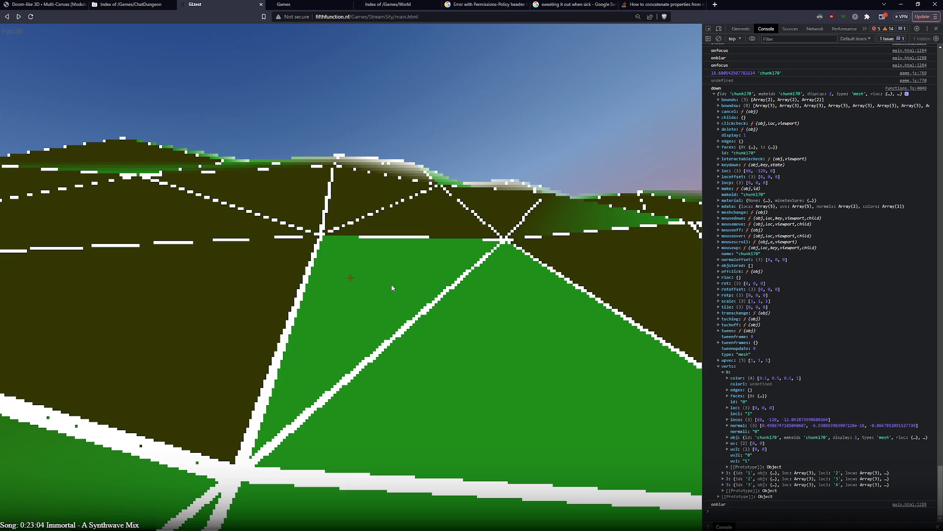
key("alt+Tab")
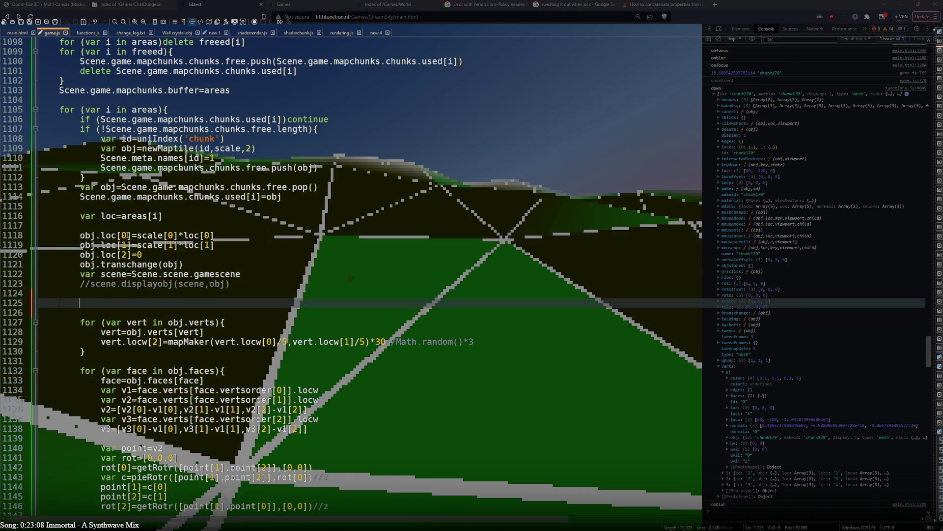
- Type obj.verts on the empty line 1125 above the vertex loop
left_click(247, 189)
left_click_drag(97, 198, 239, 197)
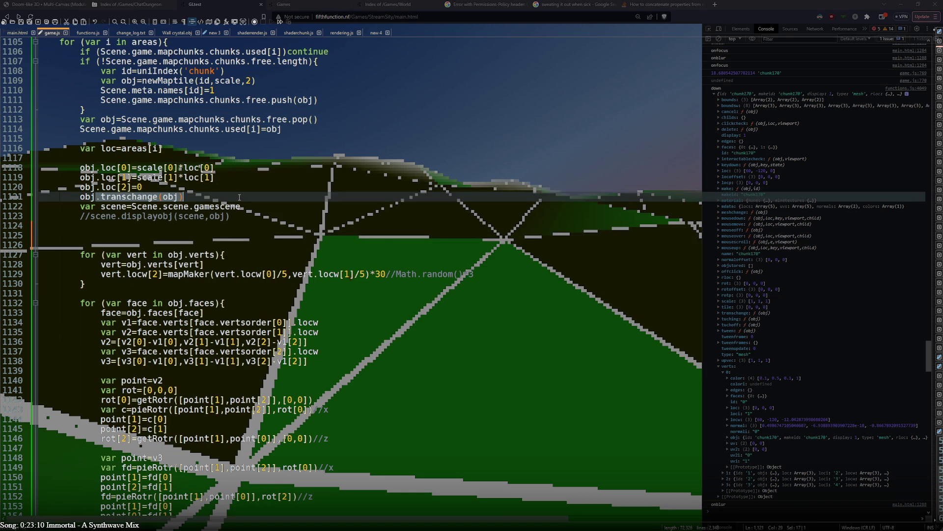
left_click(242, 274)
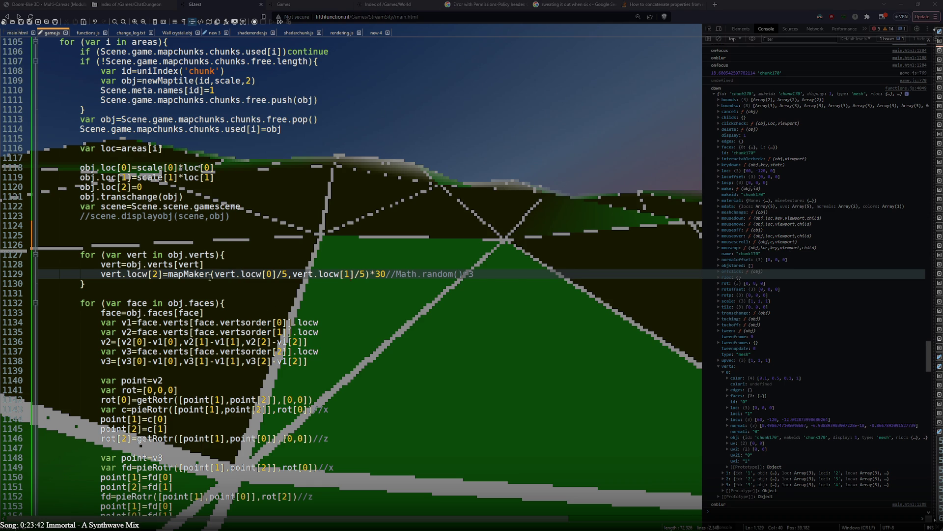
left_click(114, 232)
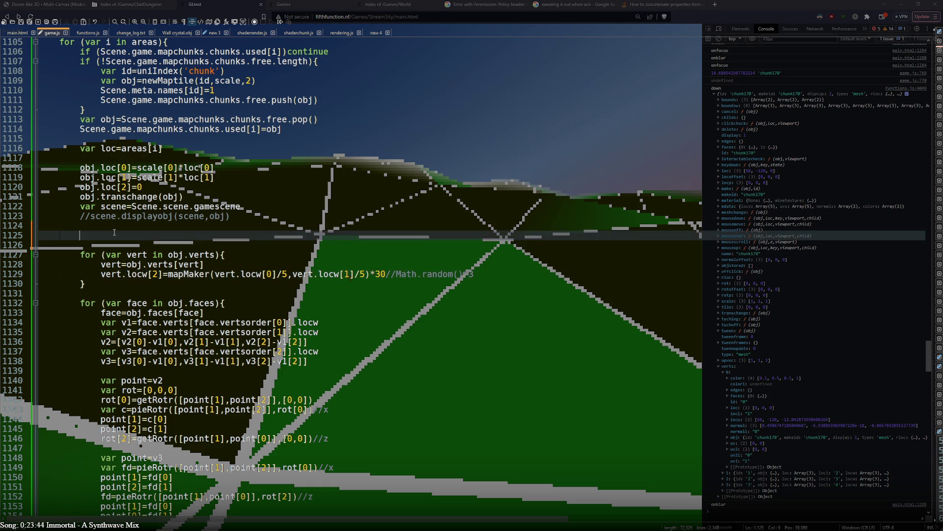
key("alt+Tab")
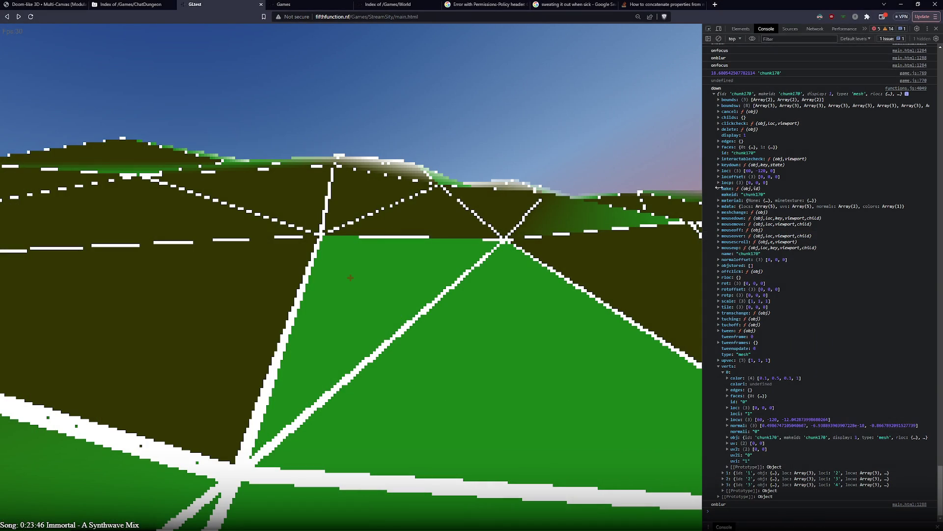
key("alt+Tab")
type("obj")
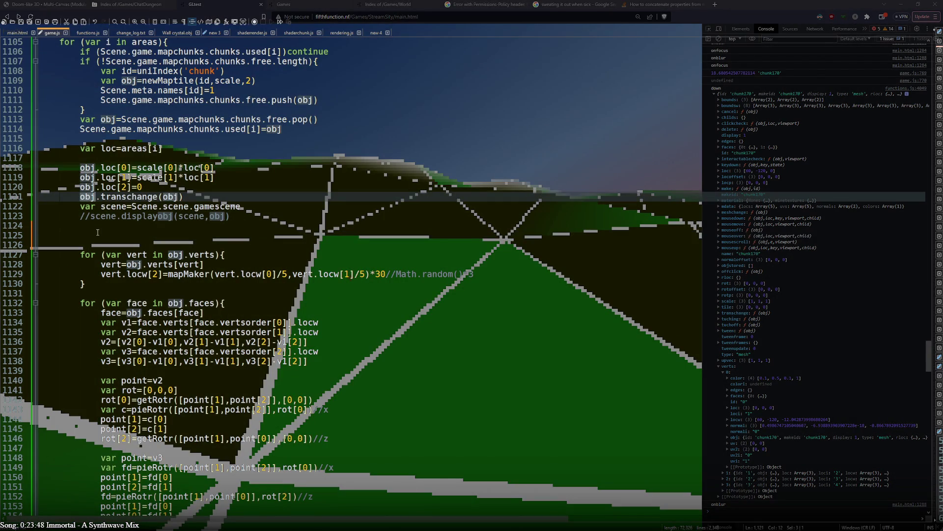
type(".")
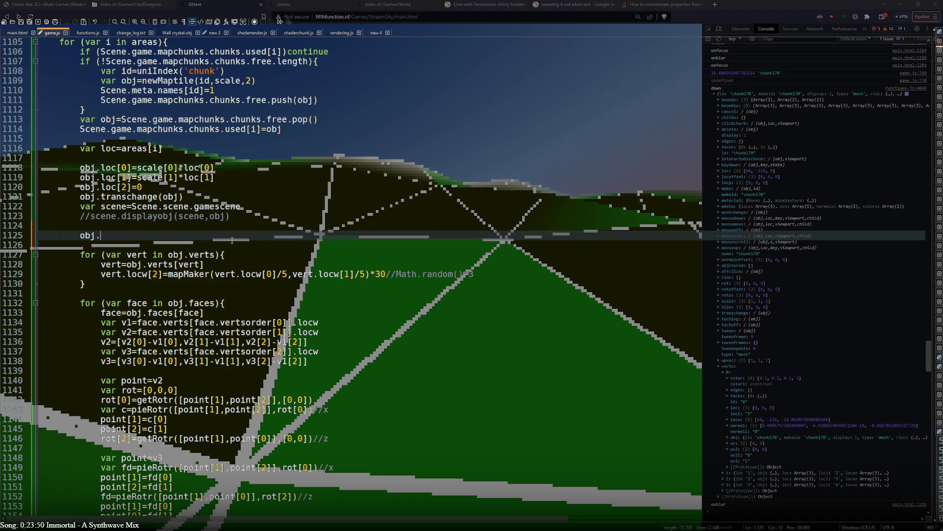
type("verts")
- Collapse the first vertex entry in the Chrome console and return to game.js
key("alt+Tab")
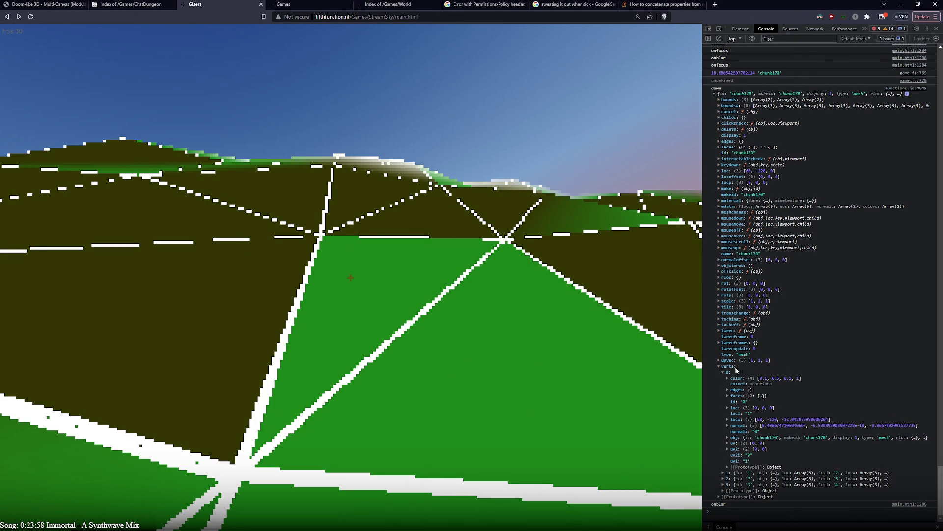
left_click(726, 372)
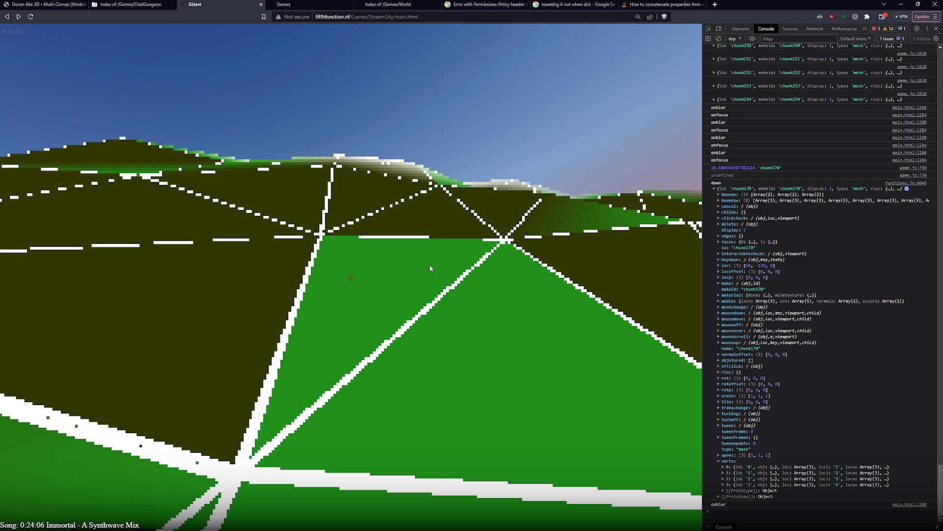
key("alt+Tab")
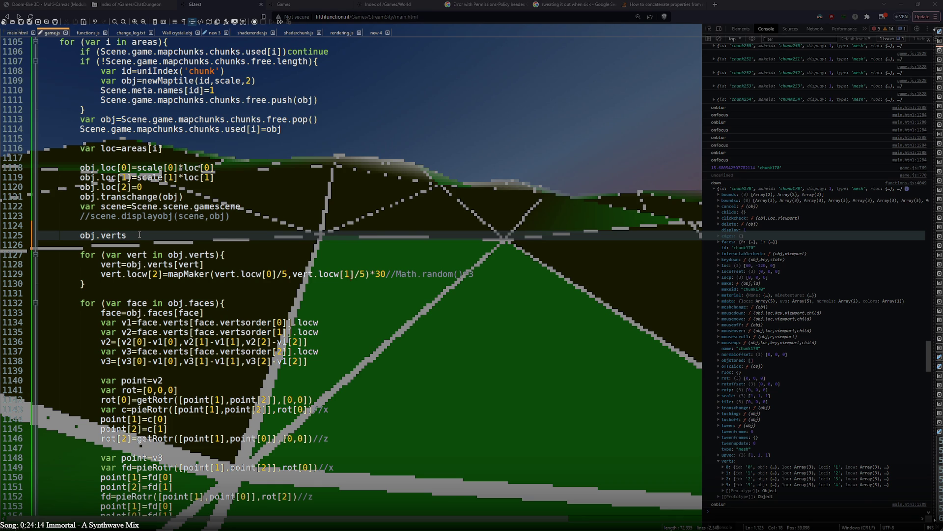
- Complete line 1125 as var vert=obj.verts[0] to save the first vertex
type("[]")
type("0")
left_click(81, 235)
type("vert=")
left_click(80, 234)
type("var")
left_click_drag(126, 237, 173, 237)
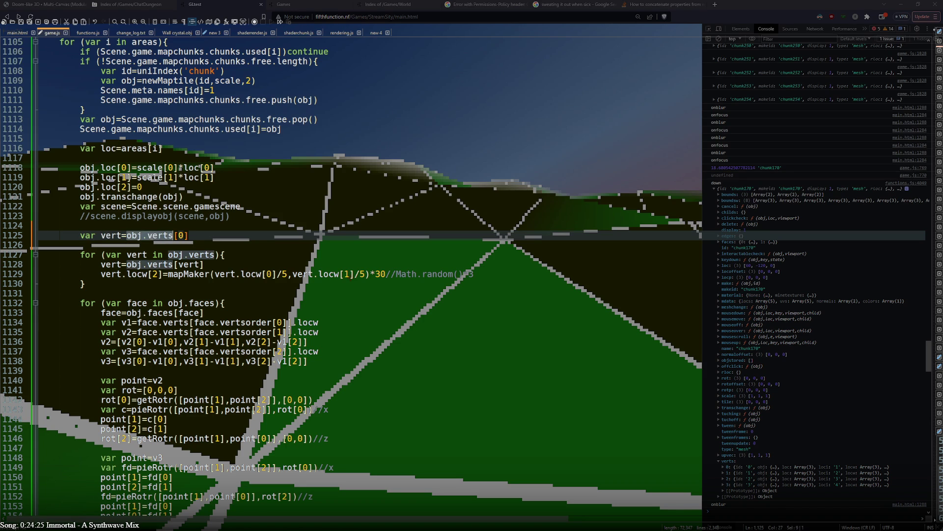
type("]")
left_click(189, 237)
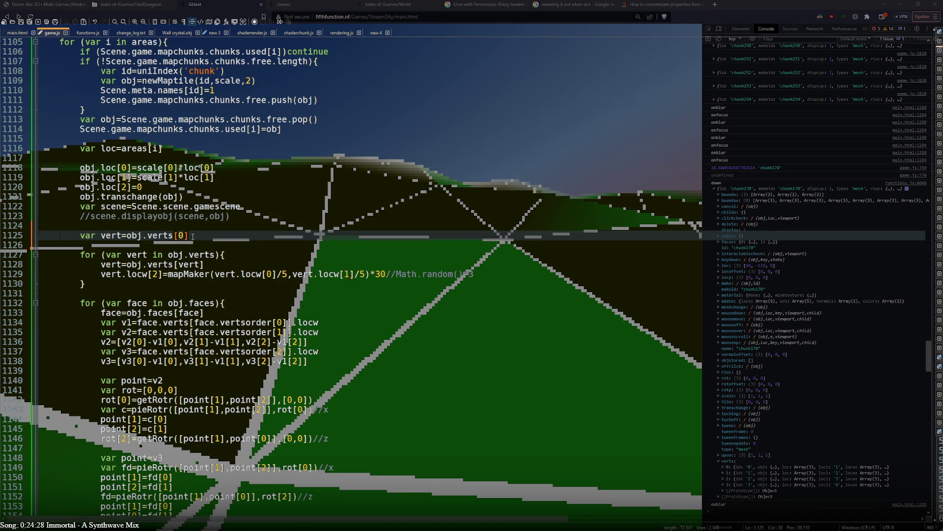
- Add a loop below: for (var i in obj.verts) delete obj.verts[i]
key("Return")
type("for (var i in obj.verts)")
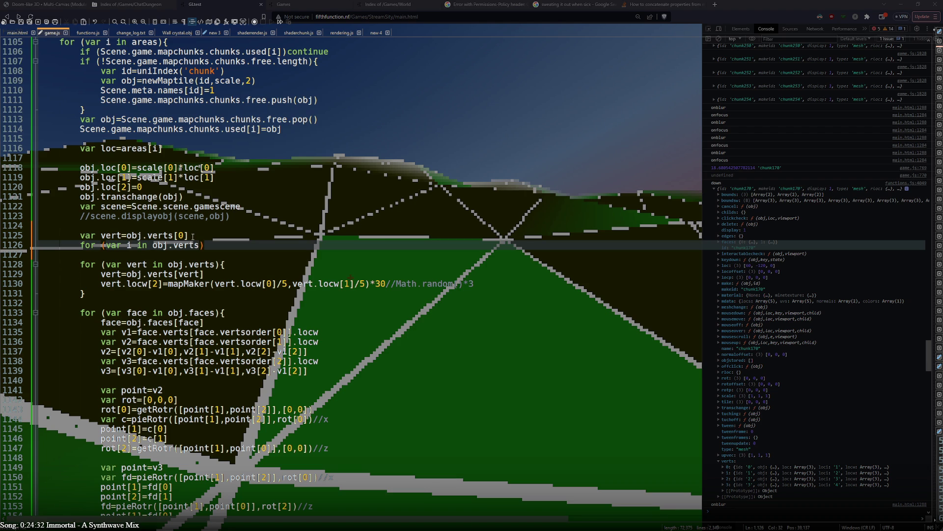
type("delete()")
key("BackSpace")
key("BackSpace")
type("obj.verts")
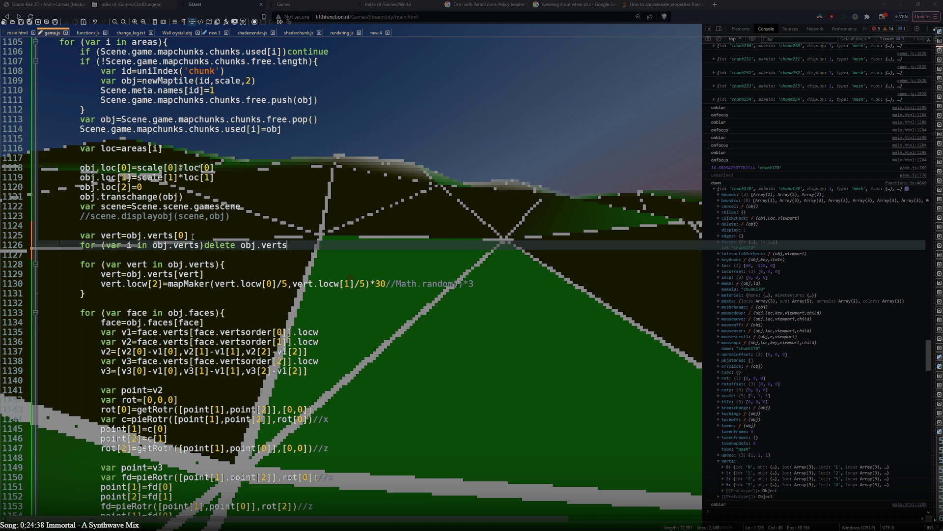
type("[i")
type("]")
key("Delete")
- Duplicate both lines and change the copy to var face=obj.faces[0]
key("ctrl+v")
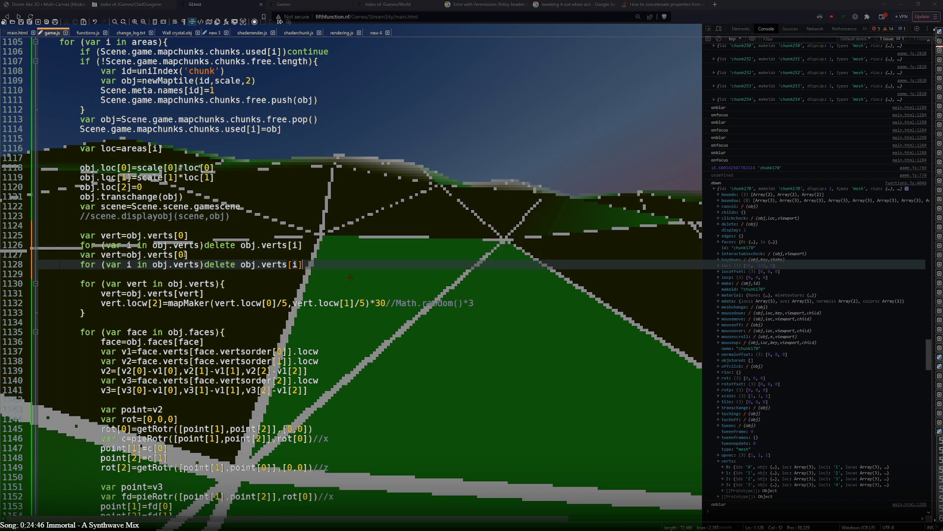
double_click(164, 255)
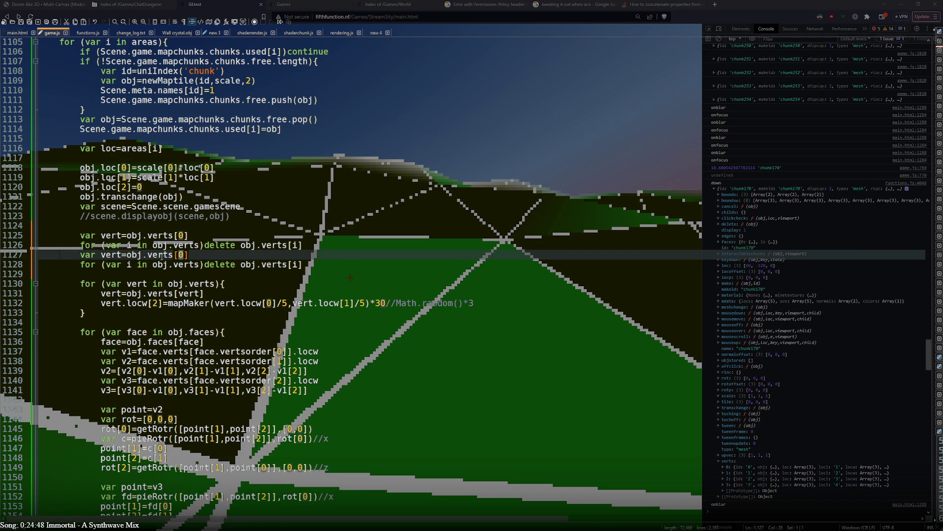
type("faces")
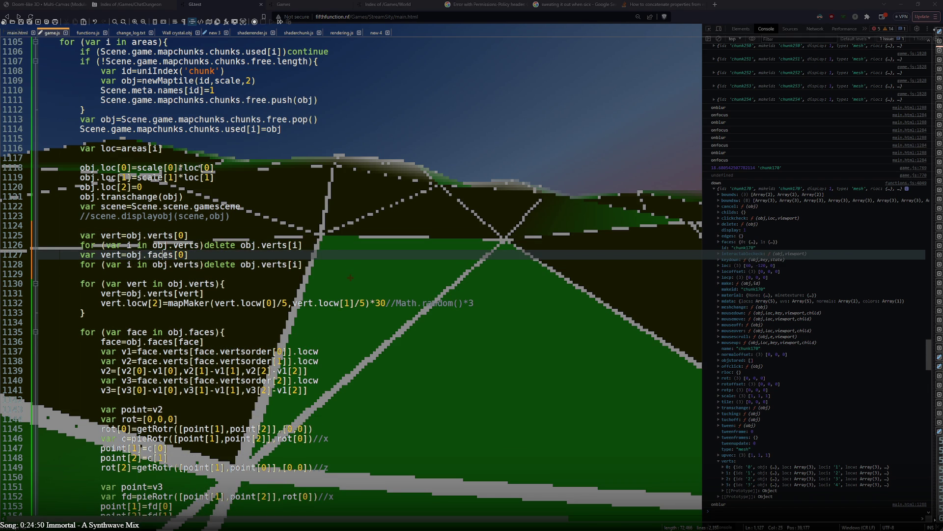
double_click(112, 256)
type("face")
- Change the copied loop to iterate and delete obj.faces[i]
double_click(277, 264)
type("face")
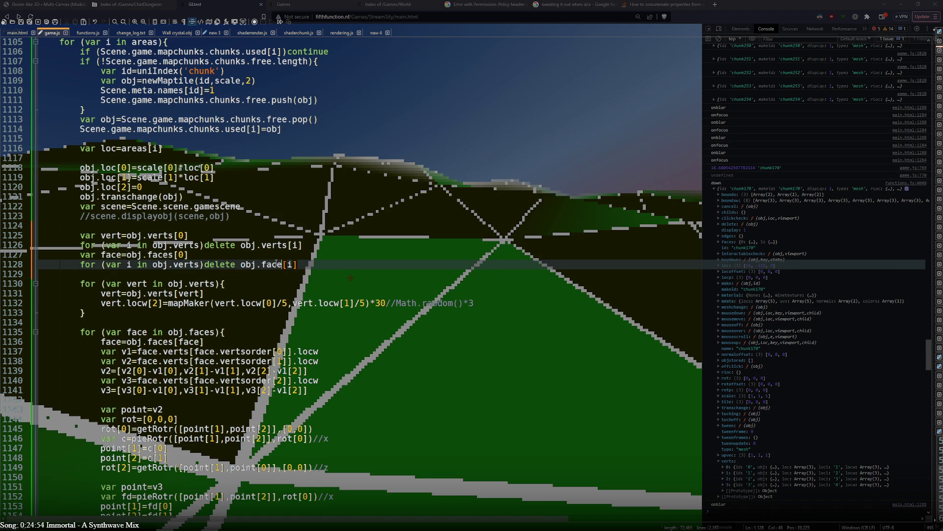
double_click(187, 264)
type("faces")
left_click(322, 266)
key("Left")
key("Left")
key("Left")
type("s")
double_click(183, 265)
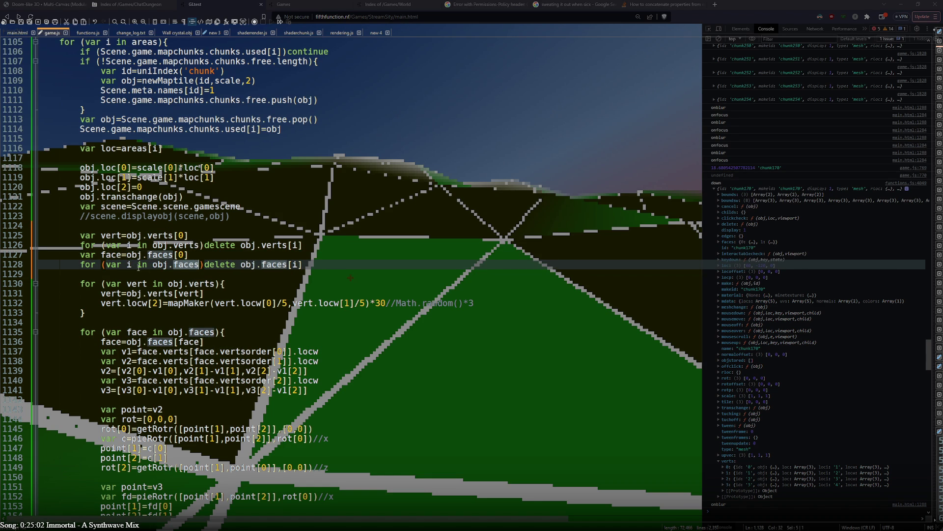
left_click(148, 235)
- Add blank lines after the deletion loops and start line 1130 with vert
left_click(143, 255)
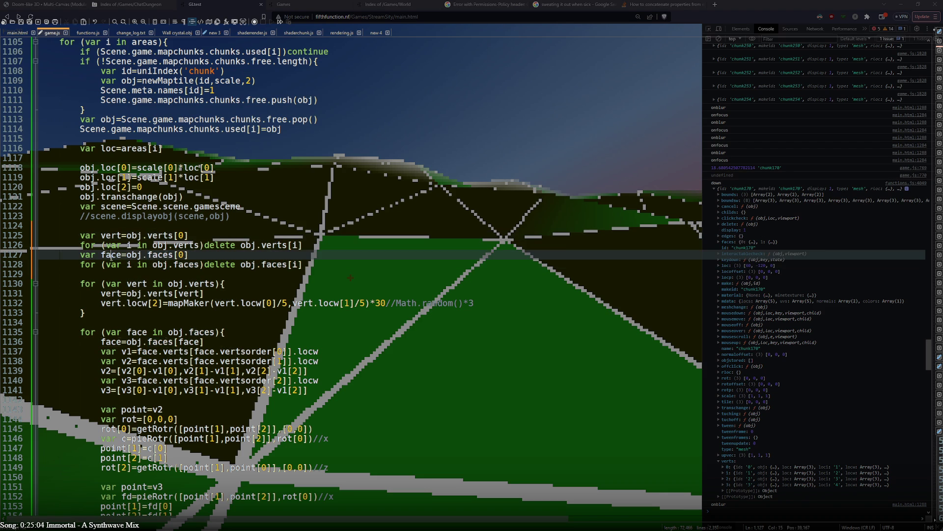
left_click(303, 264)
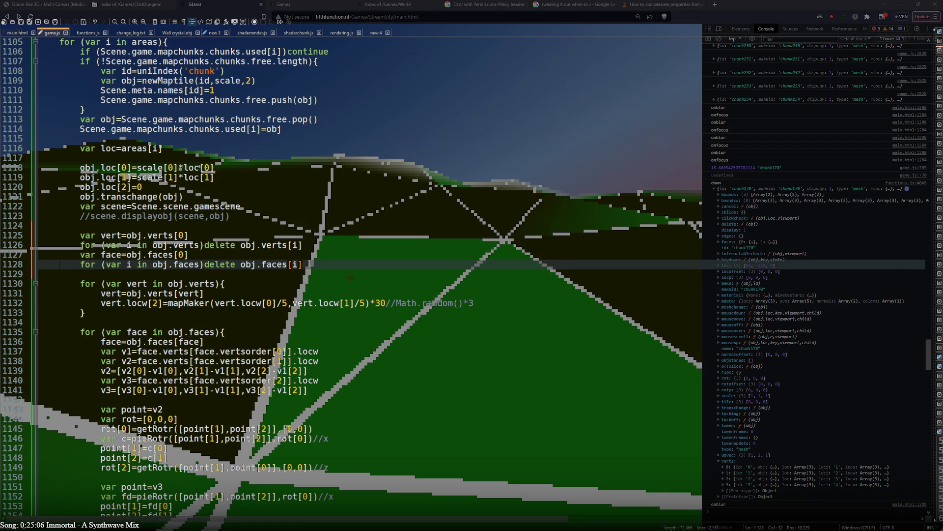
key("Return")
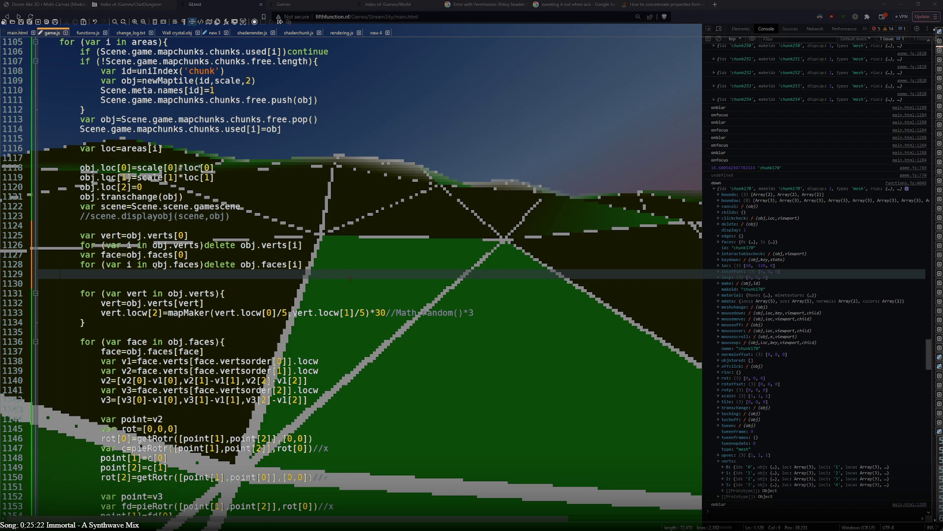
key("Return")
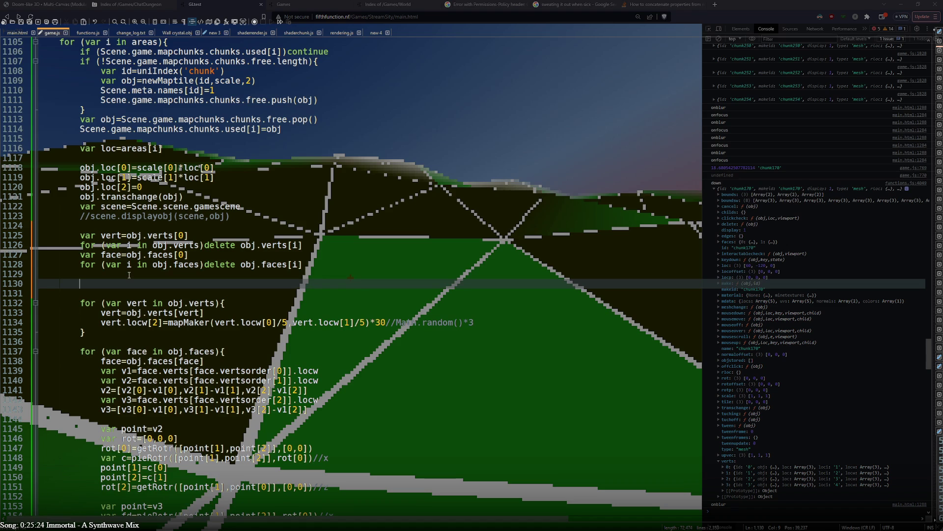
left_click(104, 235)
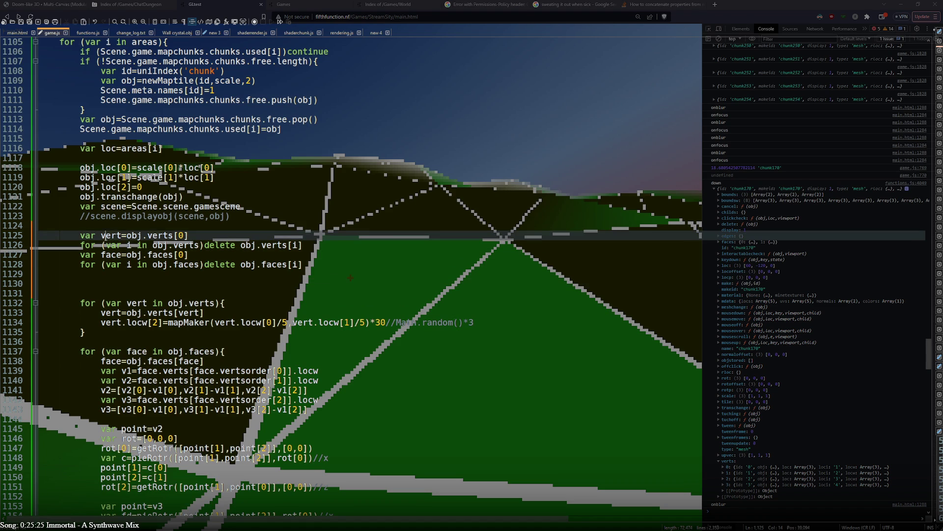
left_click(108, 283)
type("vert")
key("alt+Tab")
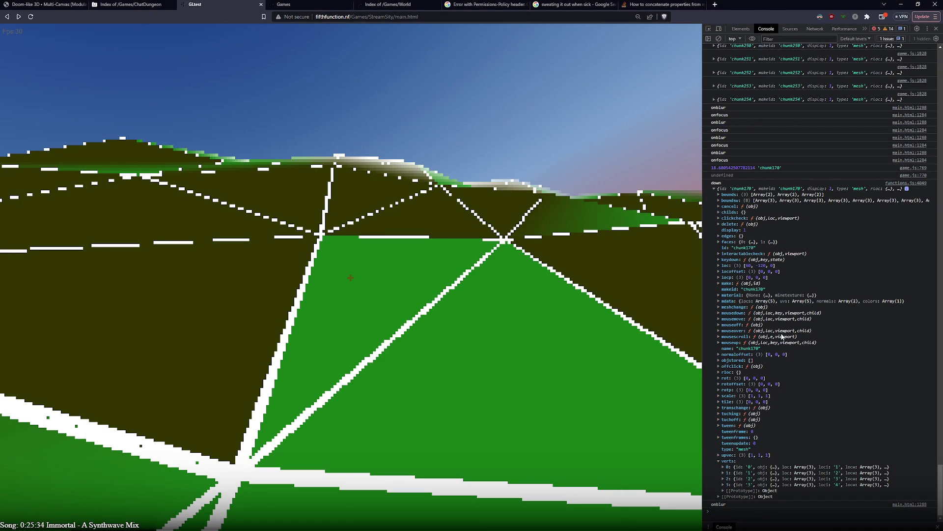
- Expand verts 0 and 1 of the chunk in the DevTools console to compare their properties
left_click(746, 468)
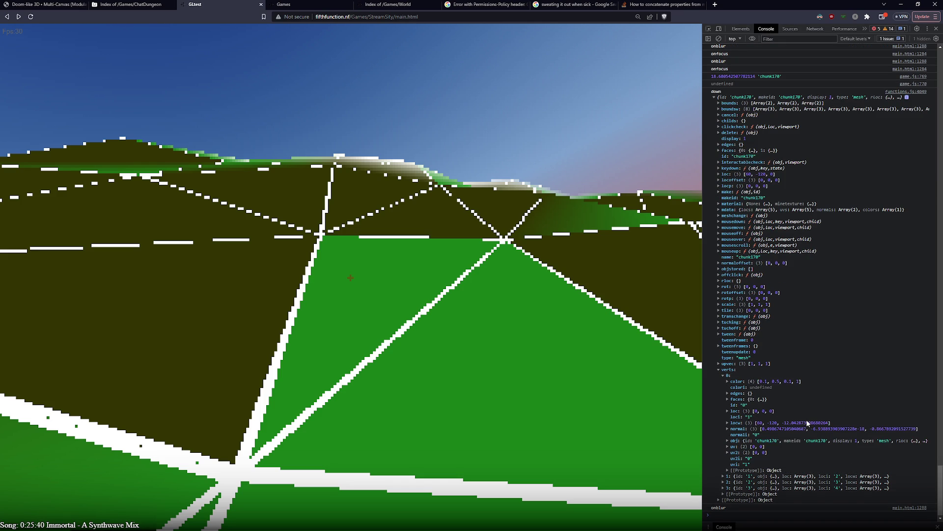
left_click(741, 476)
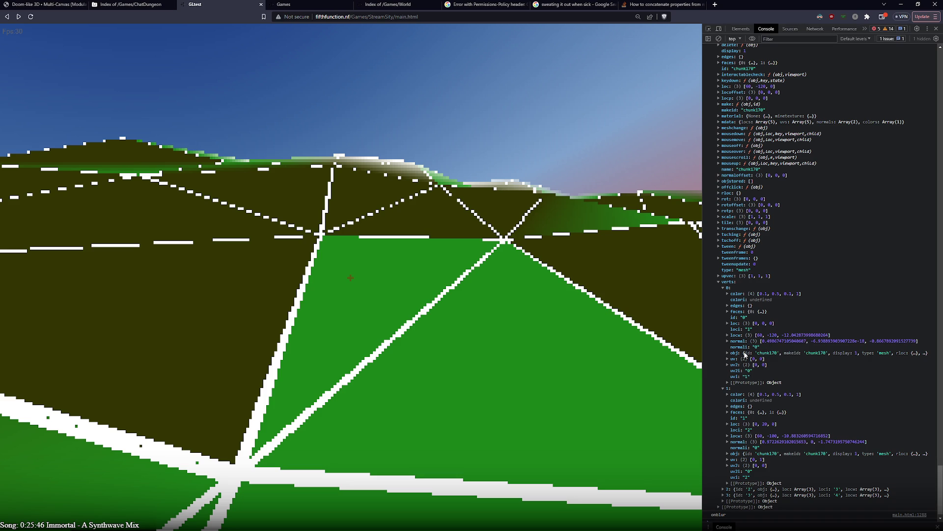
key("alt+Tab")
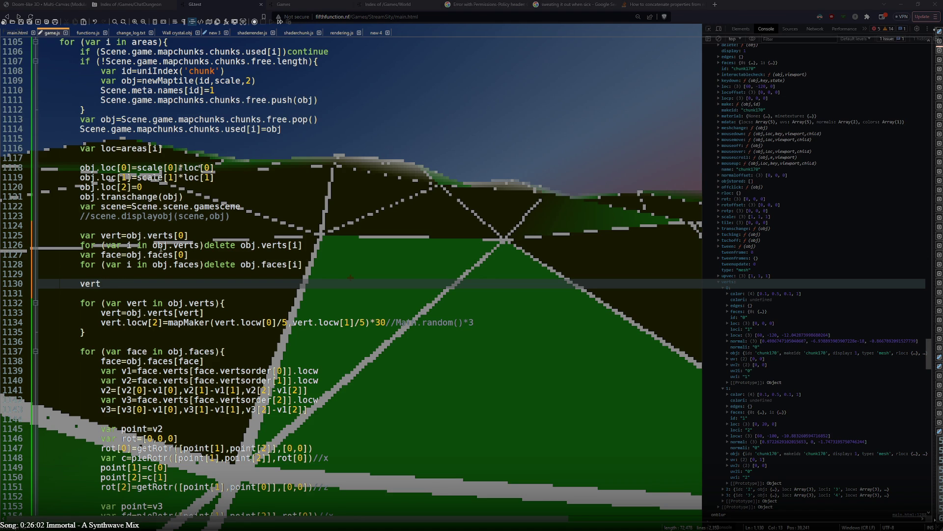
- Turn line 1130 into obj.verts[0]=vert
left_click_drag(153, 245, 199, 246)
key("ctrl+c")
double_click(94, 283)
key("ctrl+v")
type("[]")
type("0")
type("]=")
type("vert")
- Duplicate it as line 1131 reading obj.verts[1]=deepCopy(vert)
key("ctrl+d")
left_click(149, 293)
type("deep")
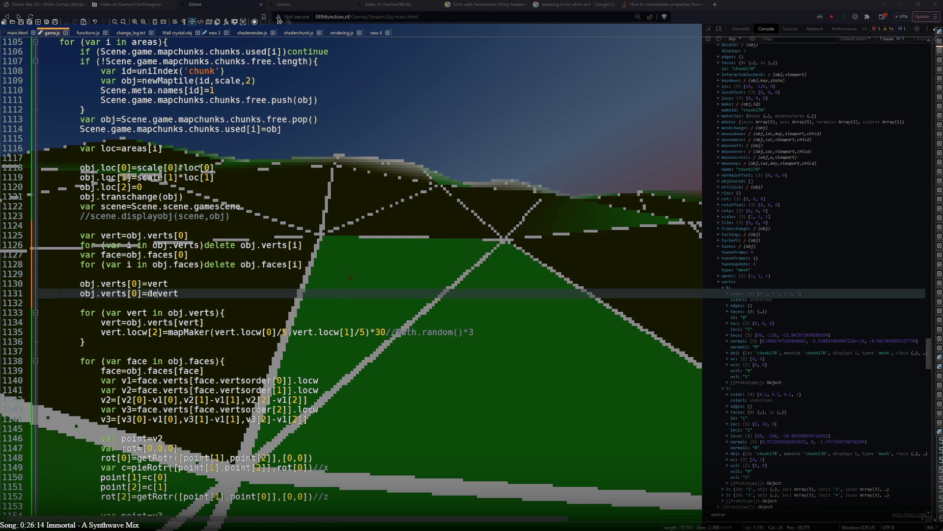
type("Copy(")
key("End")
type(")")
left_click(133, 293)
key("ctrl+Right")
key("ctrl+Right")
key("ctrl+shift+Right")
double_click(140, 294)
type("1")
- Add line 1132 reading obj.verts[3]=deepCopy(vert)
key("End")
key("ctrl+d")
left_click(134, 303)
key("BackSpace")
type("3")
left_click(228, 305)
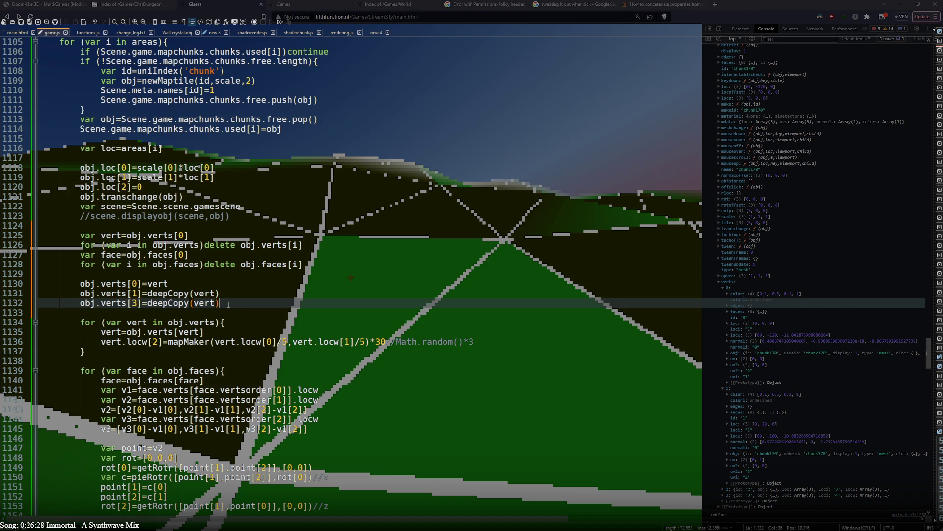
key("alt+Tab")
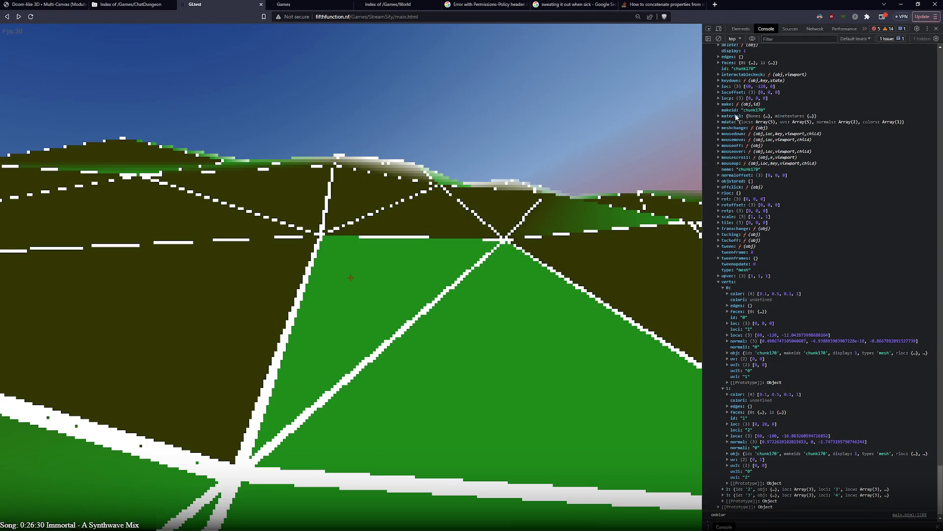
scroll(748, 118, "up", 3)
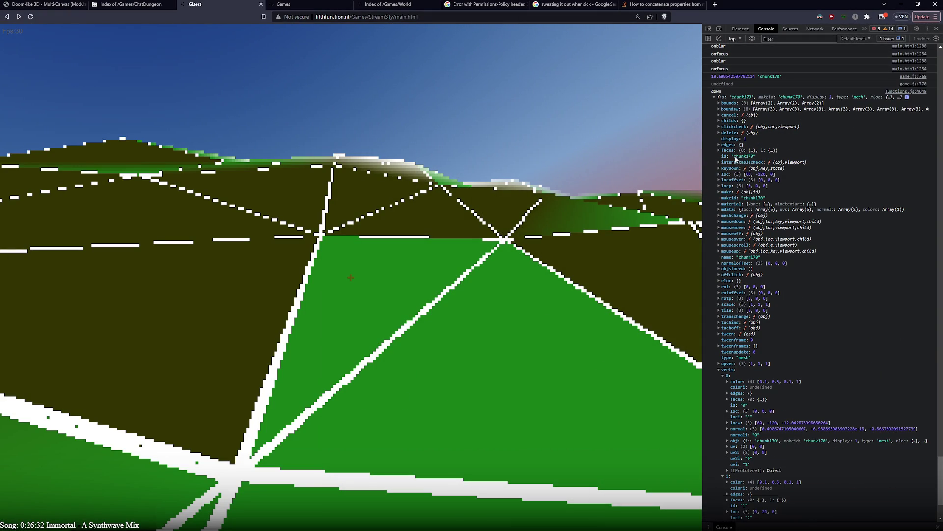
- Expand chunk170's faces, collapse face 1 and open face 0 to see its material and verts
left_click(727, 151)
left_click(725, 163)
left_click(727, 156)
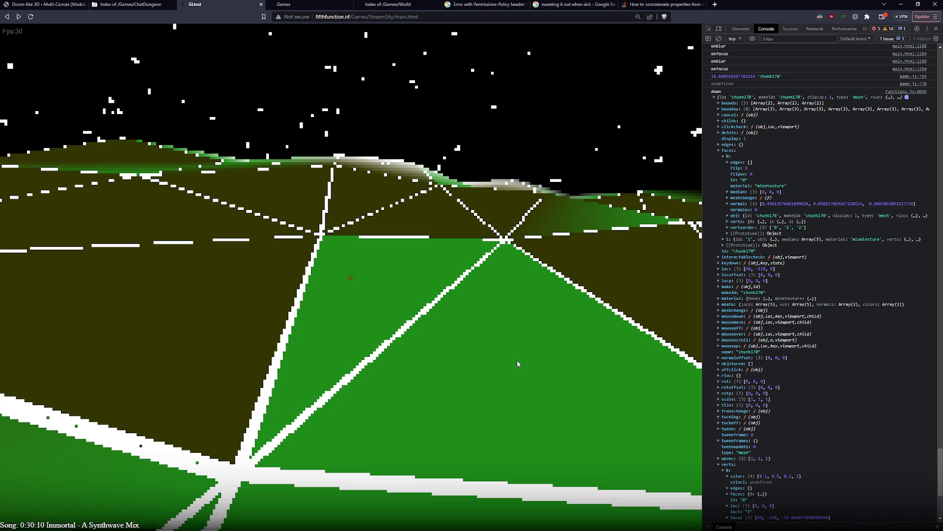
left_click(517, 364)
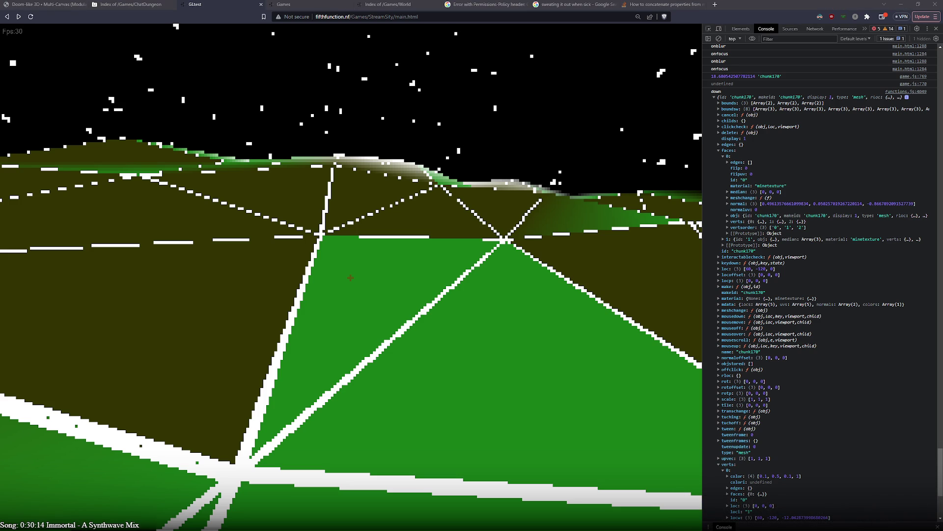
key("Escape")
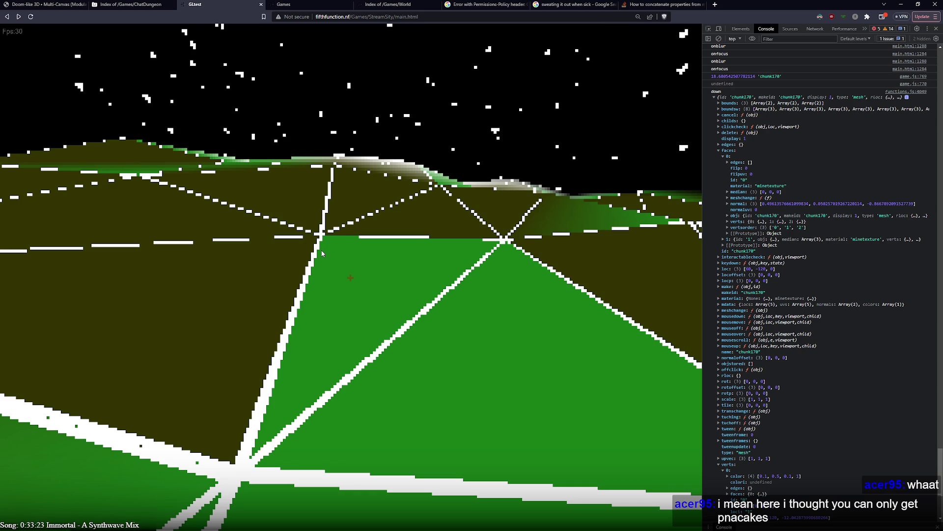
- Search Google for 'pancake manner' in a new tab
left_click(715, 5)
type("pancake manner")
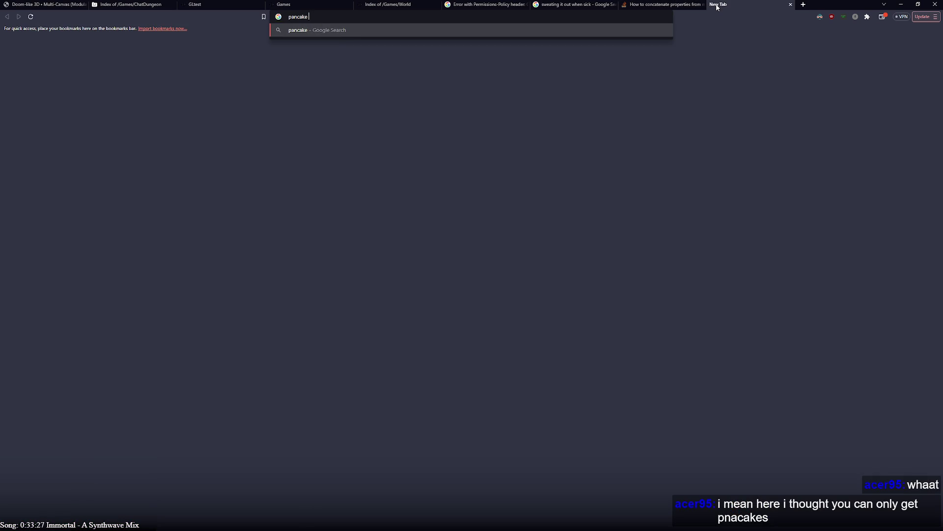
key("Return")
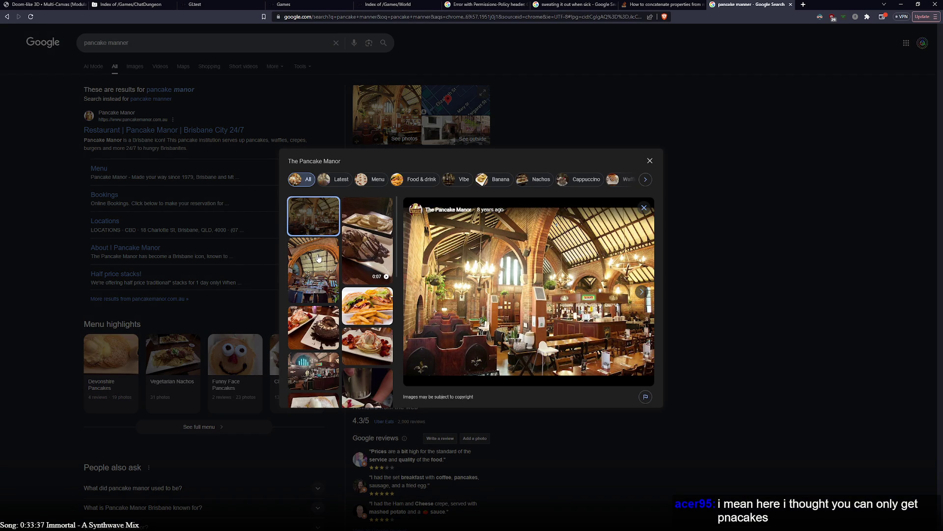
- Page through The Pancake Manor's photos from the pancake video to the church building photo
left_click(641, 292)
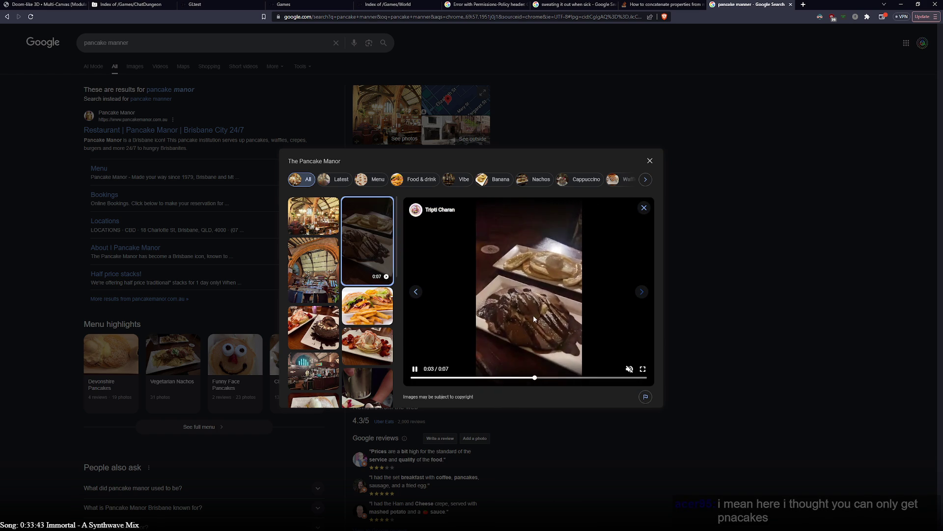
left_click(642, 292)
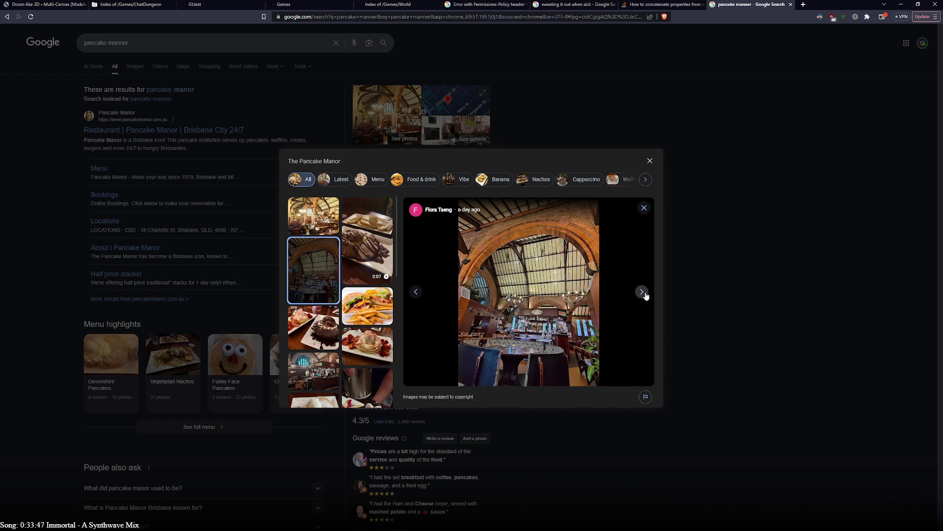
left_click(646, 294)
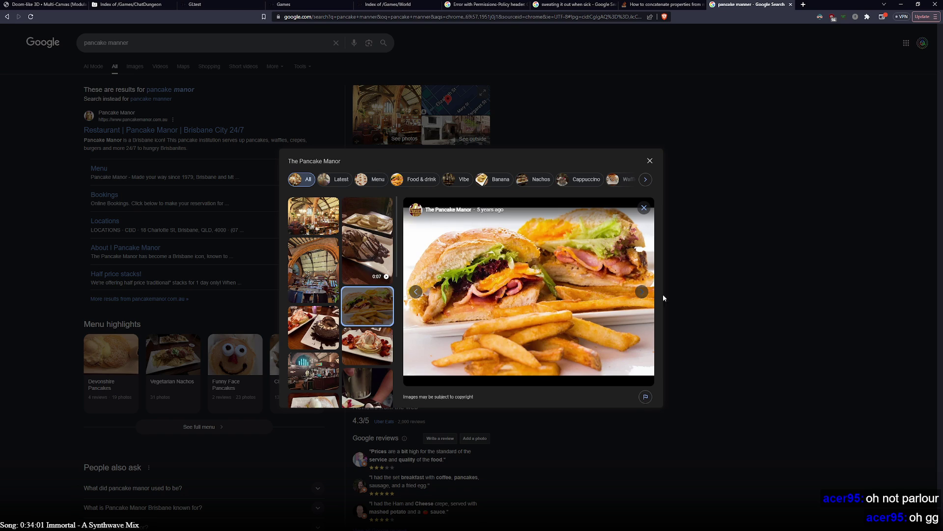
left_click(642, 292)
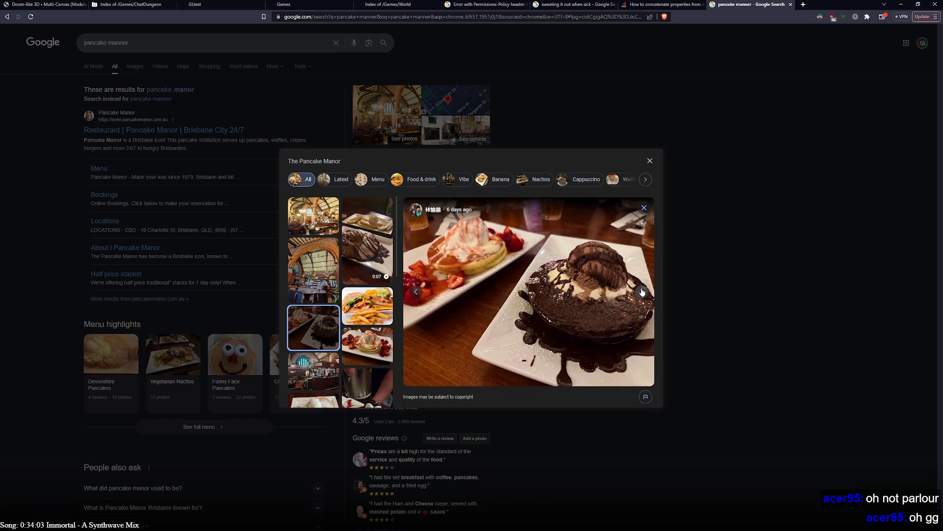
left_click(642, 292)
left_click(641, 291)
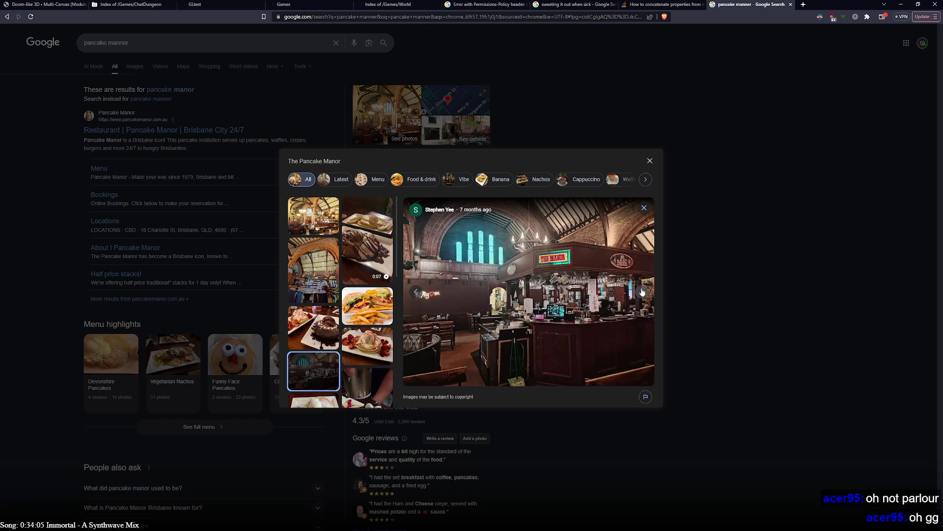
left_click(642, 291)
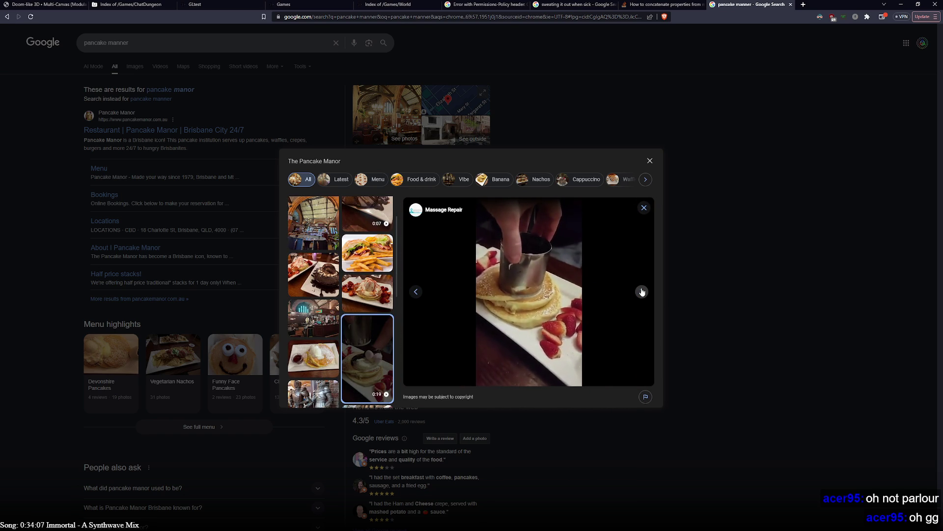
left_click(642, 291)
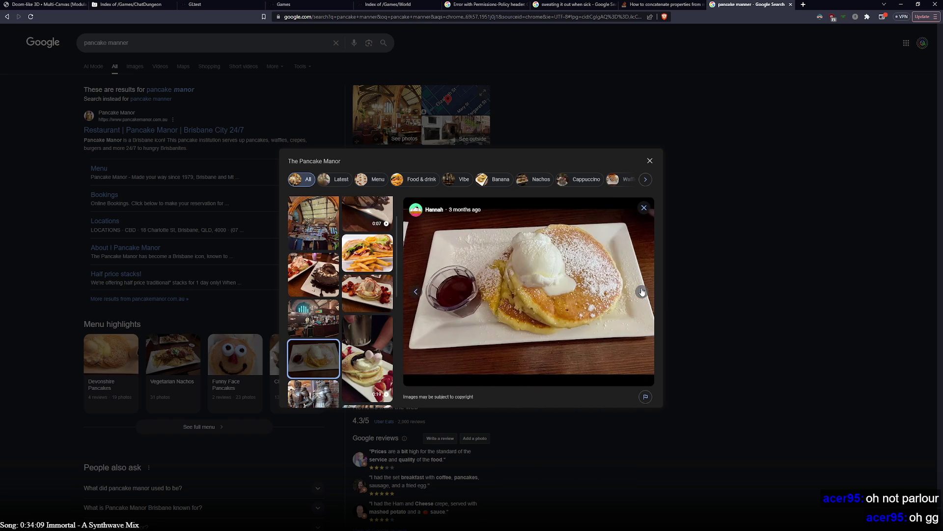
left_click(642, 291)
left_click(642, 292)
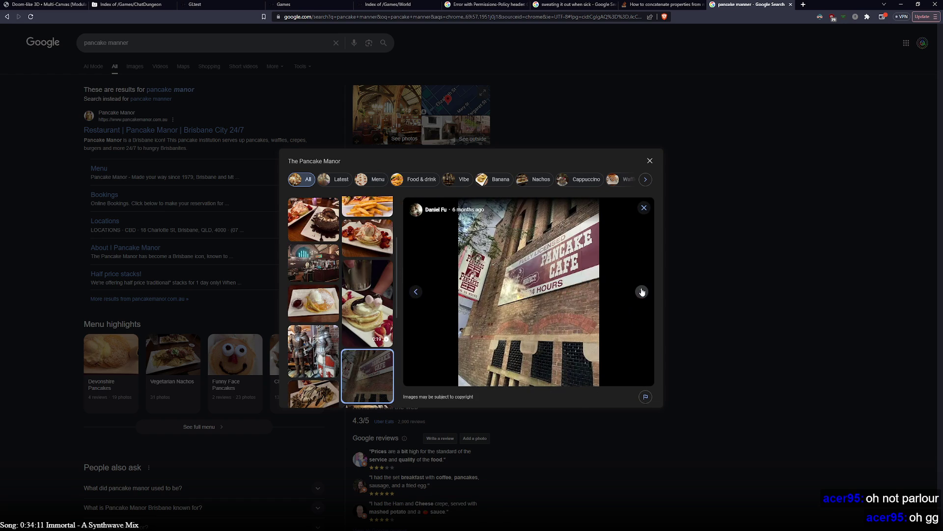
left_click(642, 291)
left_click(642, 291)
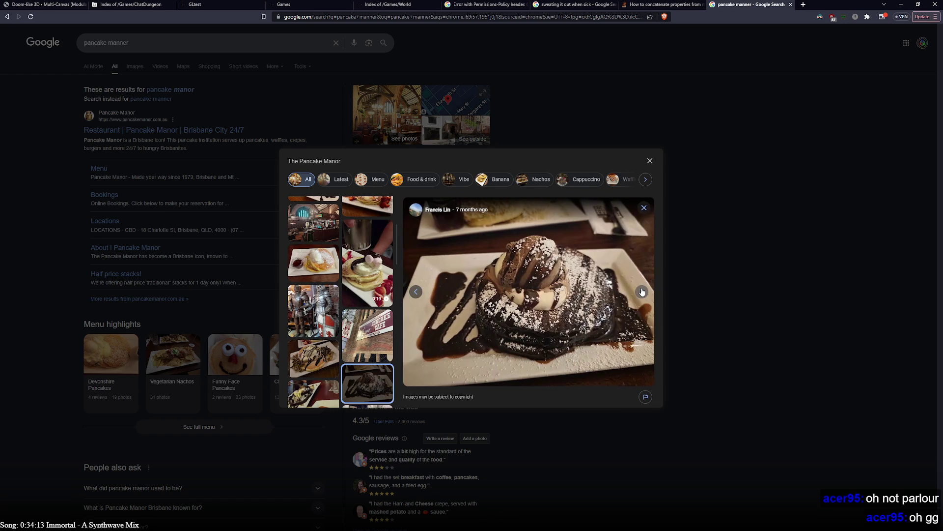
left_click(642, 291)
left_click(642, 292)
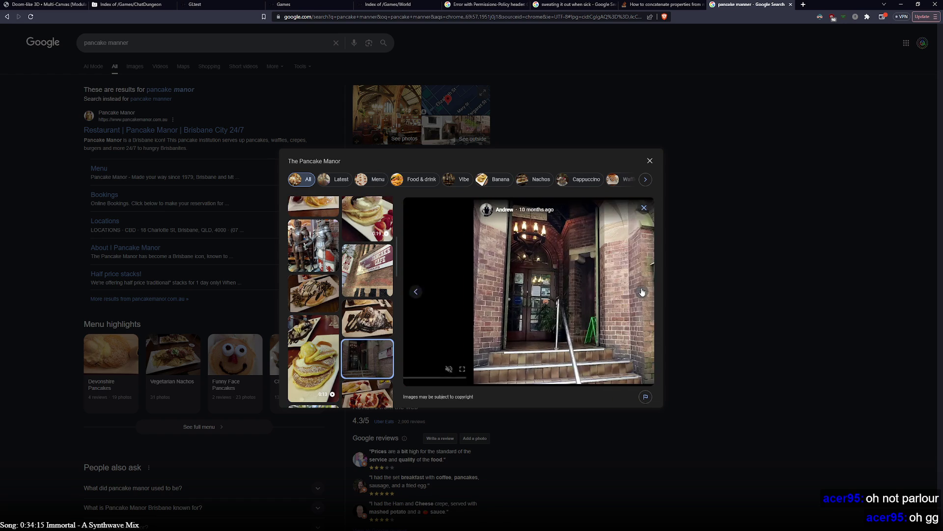
left_click(642, 291)
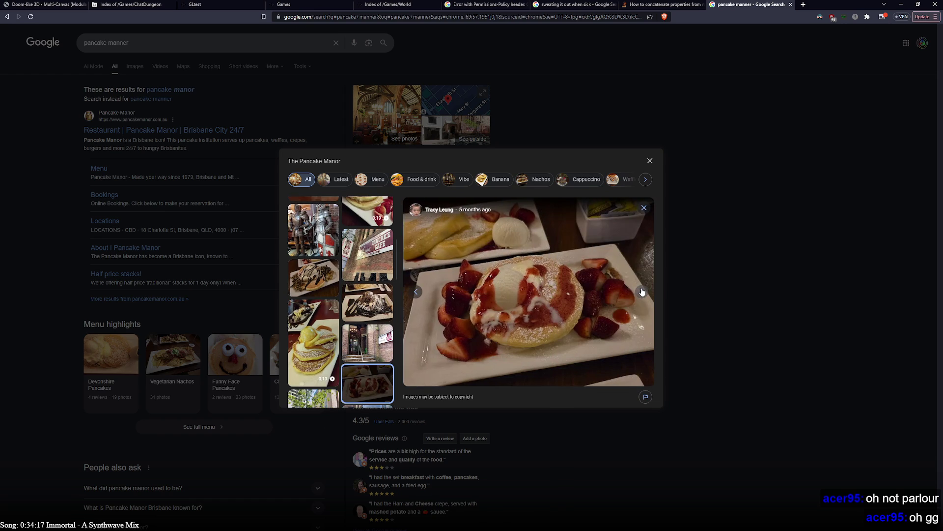
left_click(642, 292)
- Continue to the Pancakes sign, savoury crepe and 0:25 crepe video, pausing the video
left_click(416, 292)
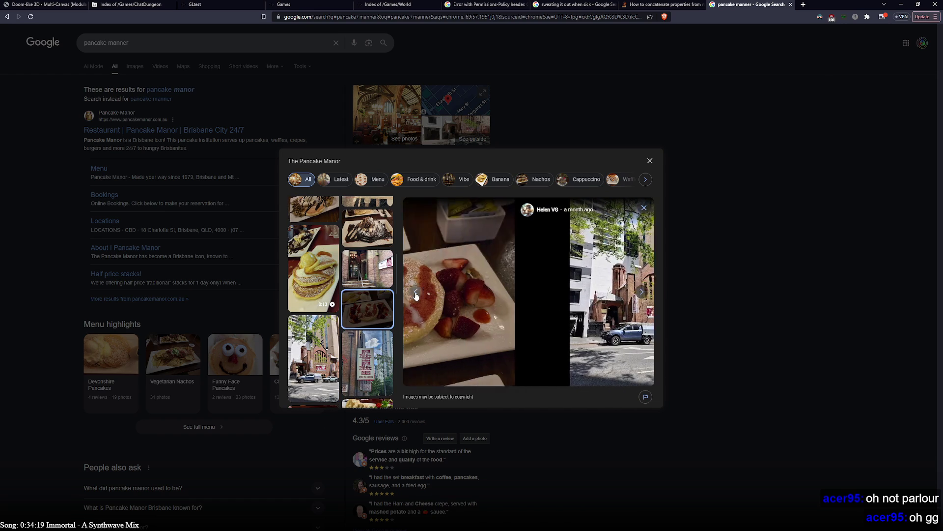
left_click(642, 292)
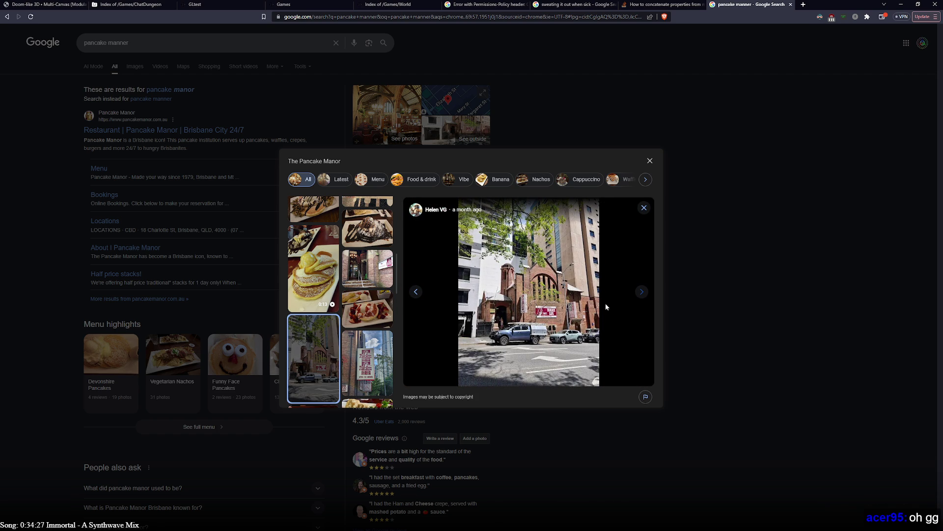
left_click(642, 293)
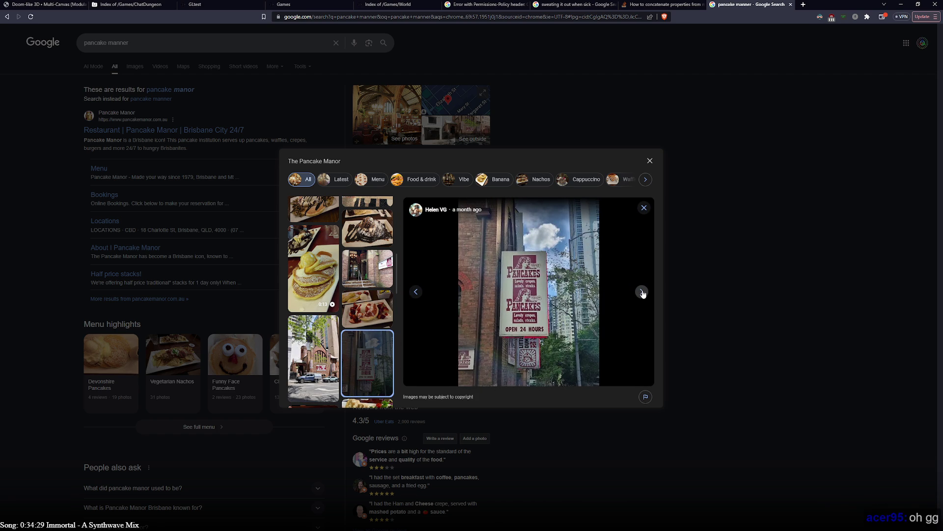
left_click(642, 293)
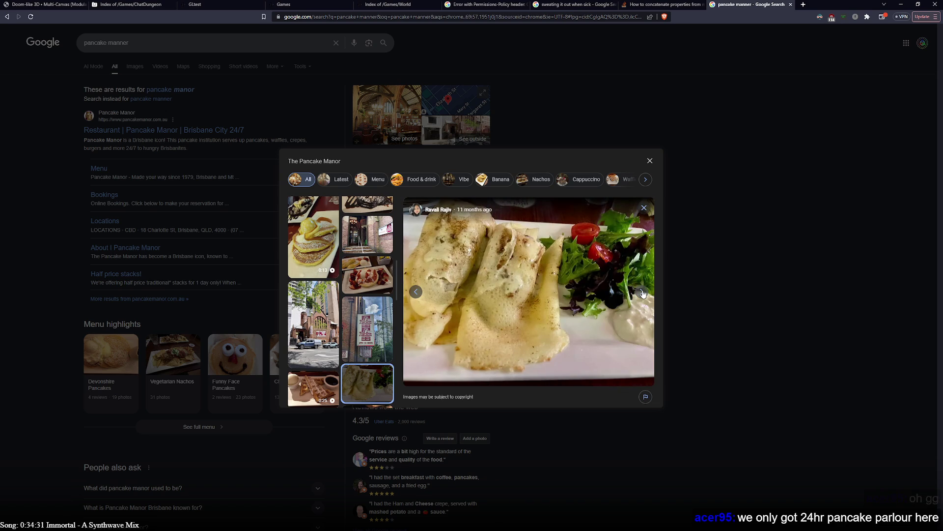
left_click(642, 293)
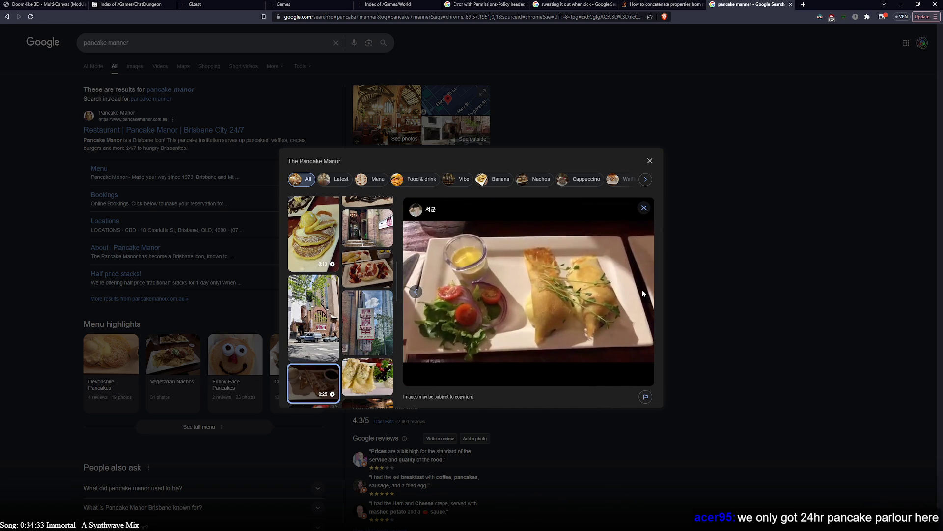
left_click(643, 294)
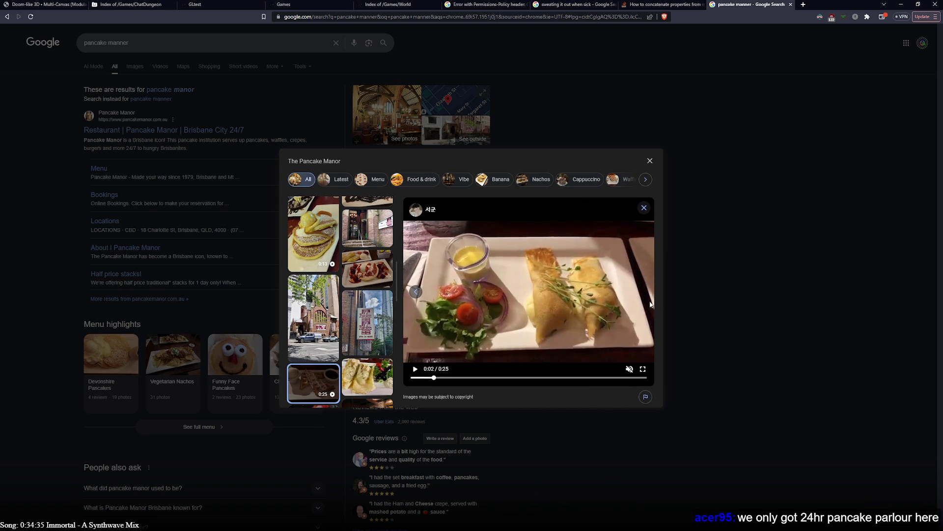
- Show the burger-and-fries photo, then filter the gallery to Menu photos
scroll(339, 305, "up", 5)
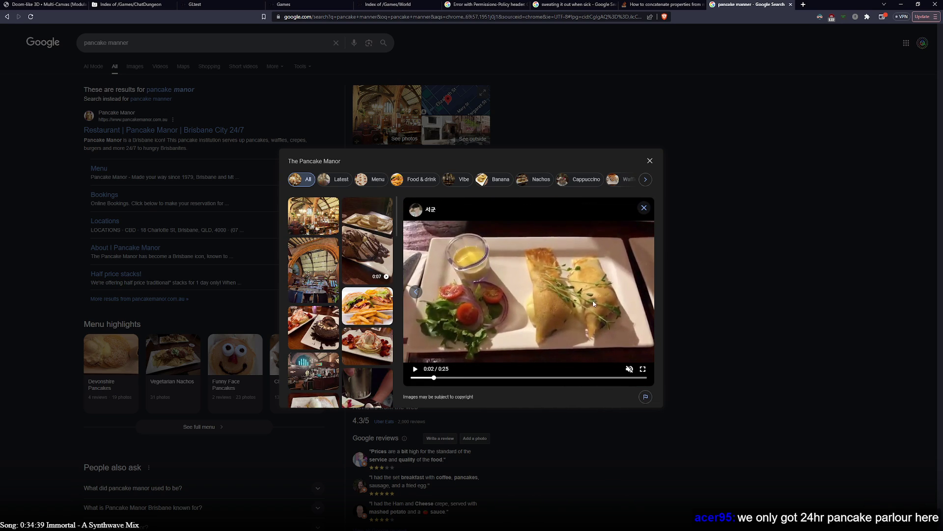
scroll(360, 285, "down", 3)
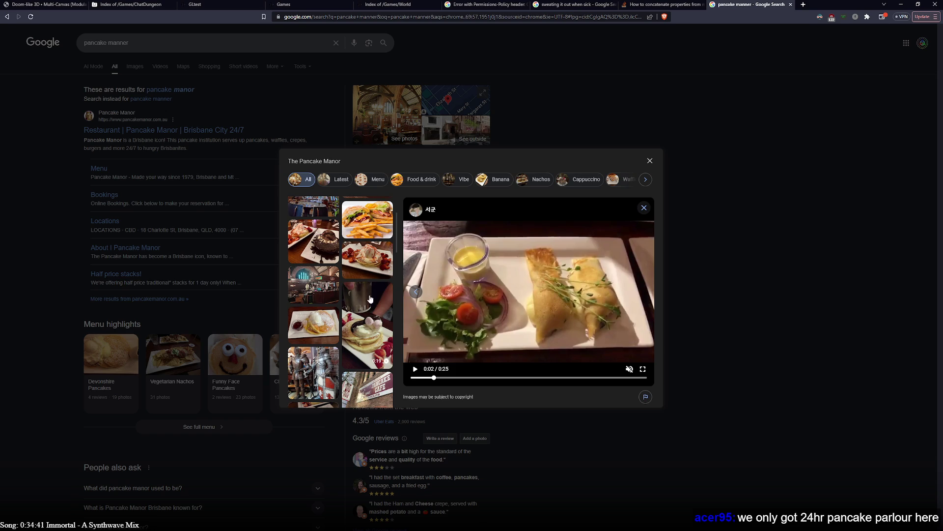
left_click(371, 231)
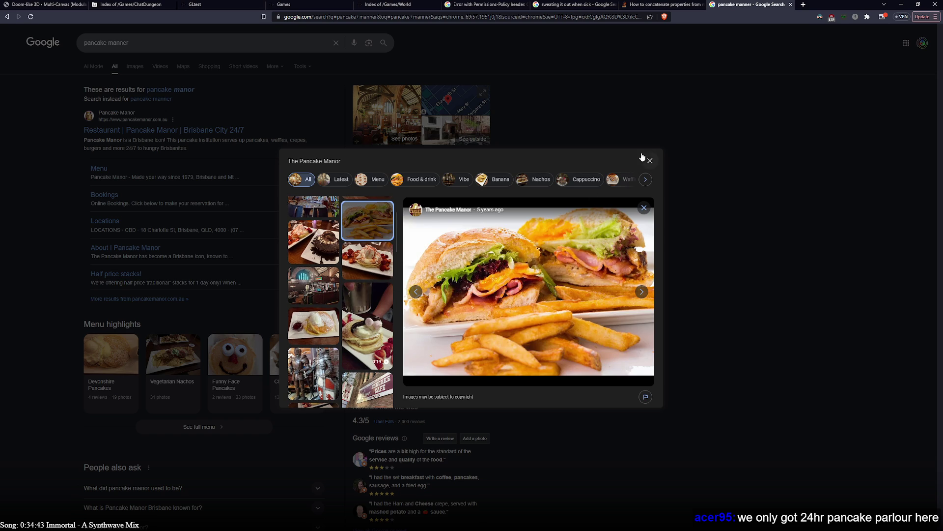
left_click(375, 180)
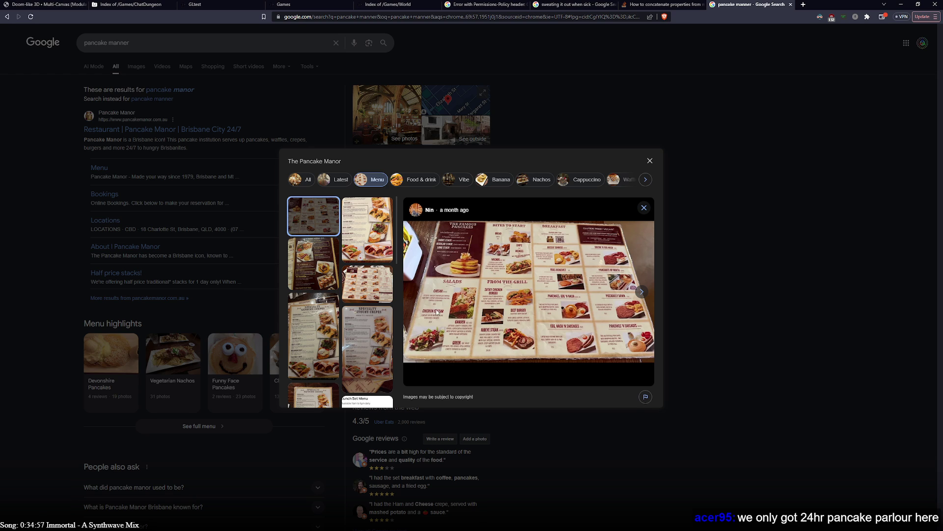
- Browse The Pancake Manor menu photos: savoury crepes, desserts, kids menu, lunch set and online menu
left_click(347, 255)
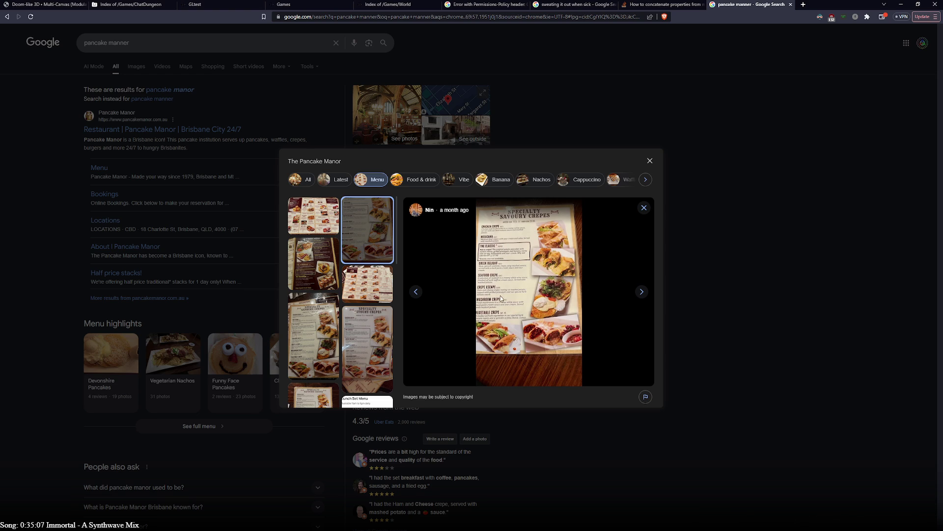
left_click(383, 283)
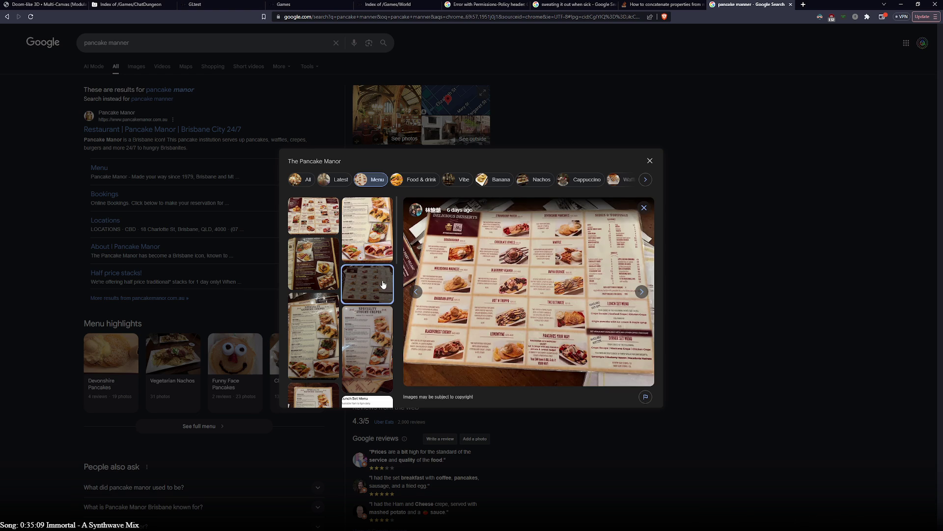
left_click(313, 333)
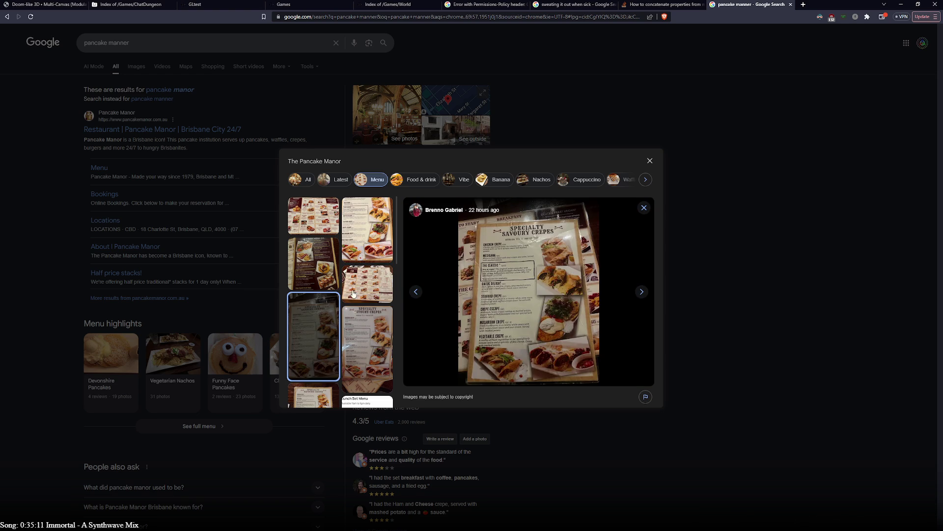
left_click(352, 293)
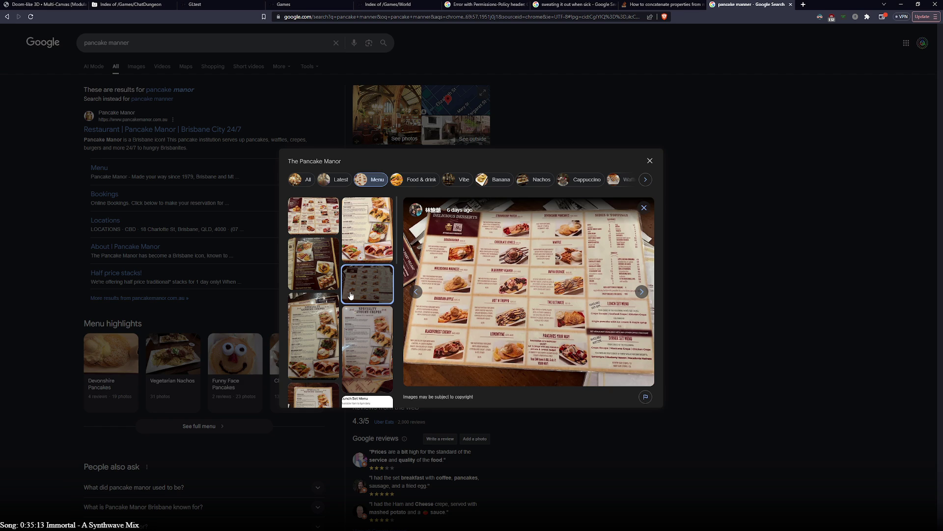
left_click(329, 320)
left_click(365, 338)
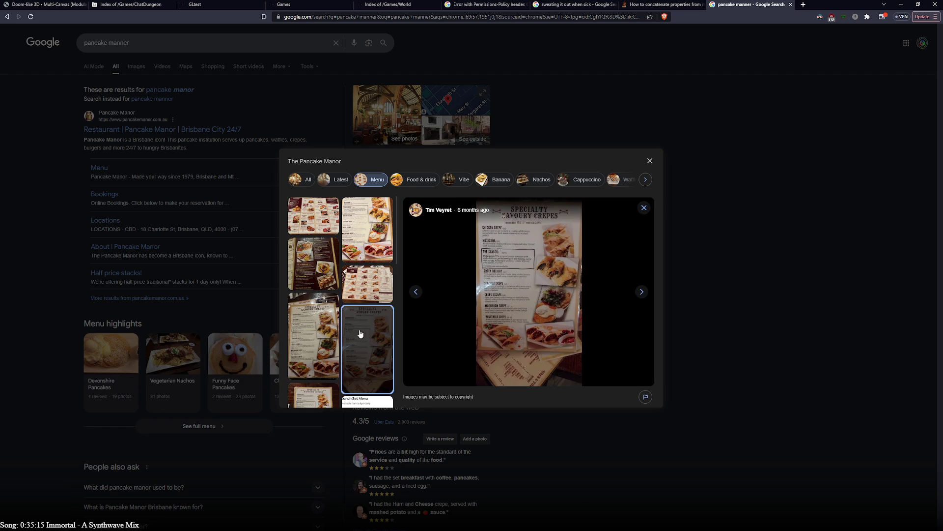
left_click(316, 279)
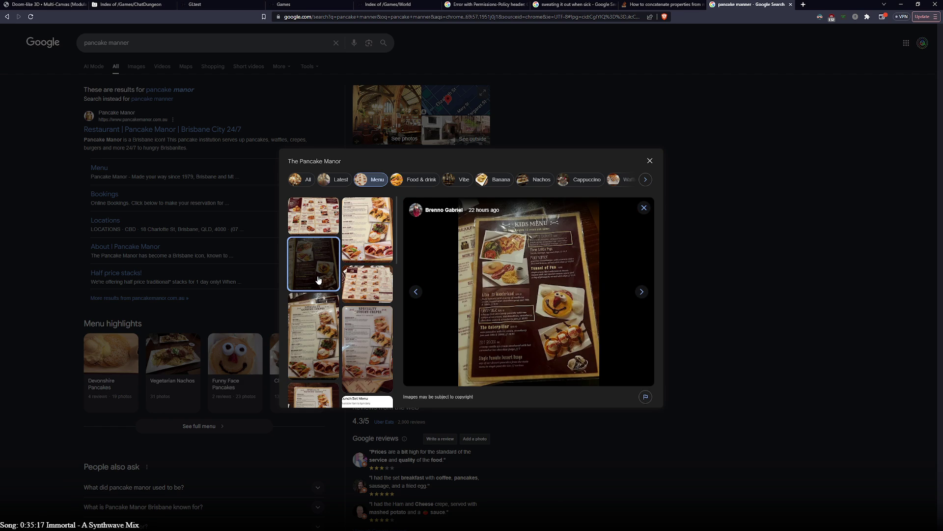
scroll(327, 264, "down", 3)
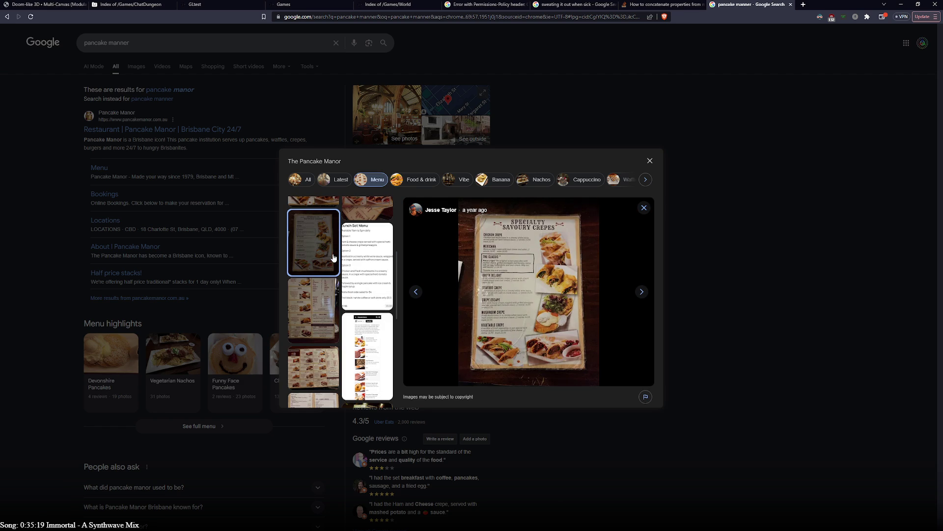
left_click(368, 276)
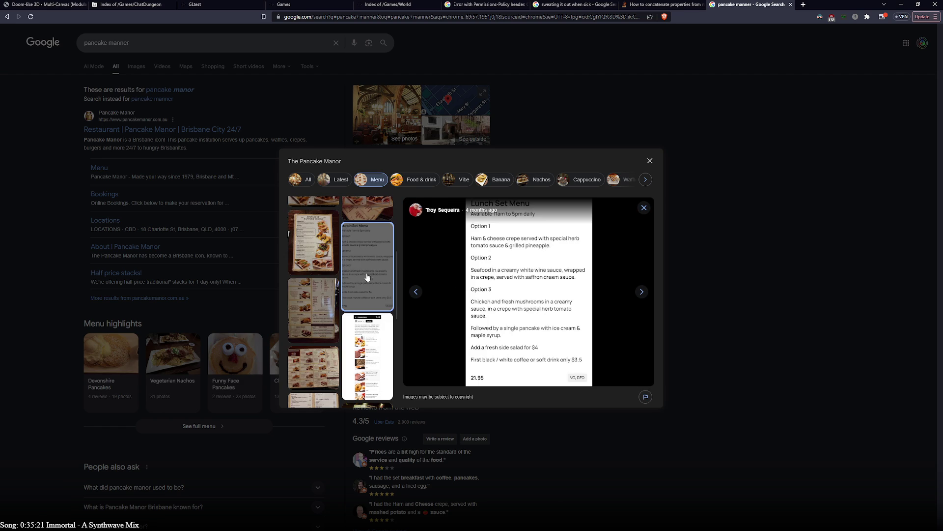
left_click(315, 317)
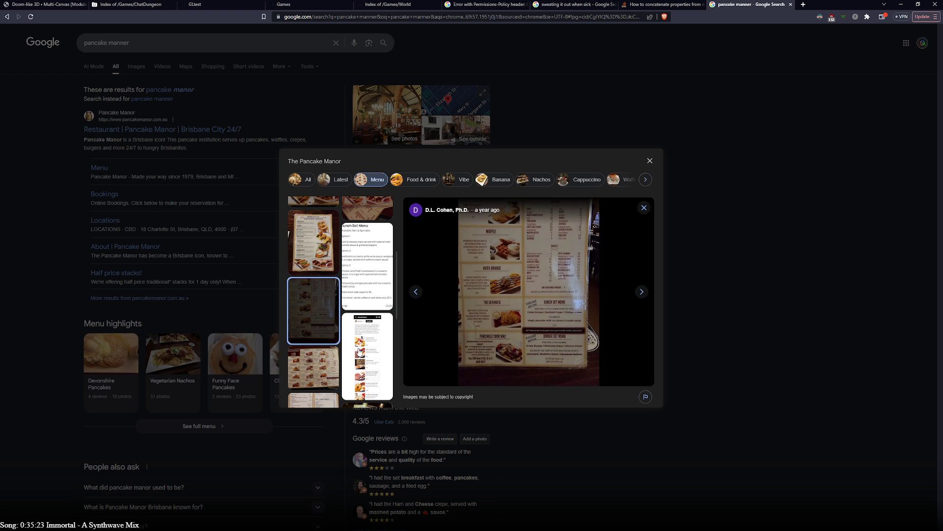
left_click(354, 352)
left_click(332, 368)
- Scroll through the remaining menu photos, including the lunch and dinner set menu
scroll(352, 361, "down", 2)
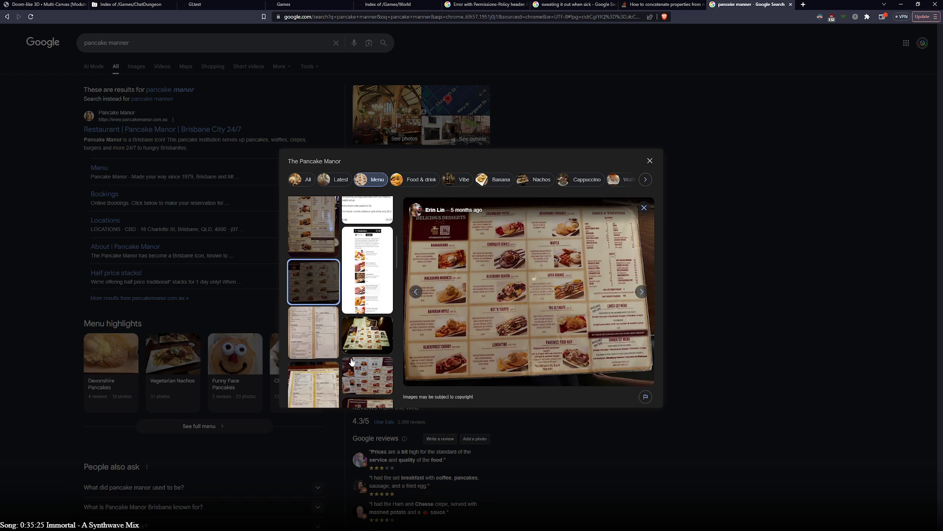
left_click(344, 350)
left_click(326, 337)
left_click(352, 375)
left_click(320, 384)
scroll(334, 383, "down", 3)
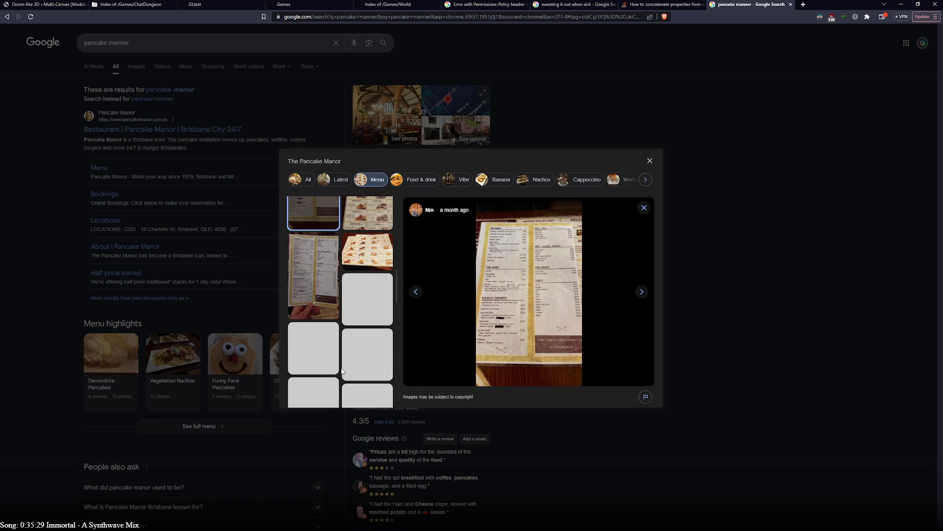
left_click(367, 301)
left_click(371, 352)
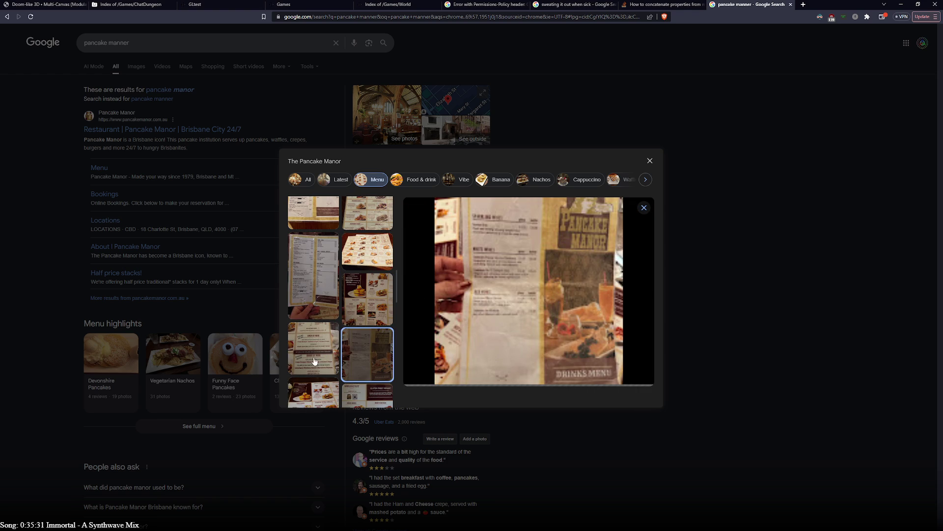
left_click(319, 361)
scroll(325, 361, "down", 3)
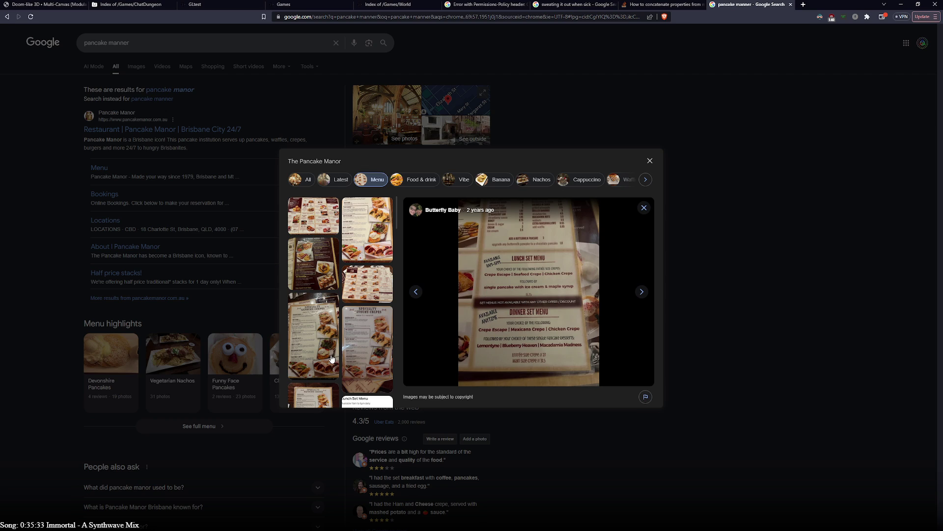
left_click(371, 241)
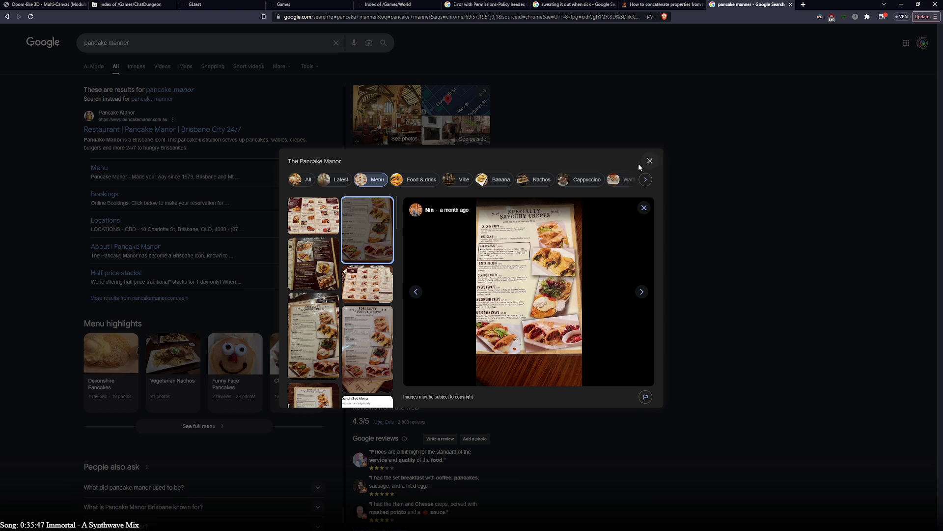
- Filter the gallery to Nachos, browse the nachos photos, and close the gallery
left_click(536, 182)
left_click(376, 231)
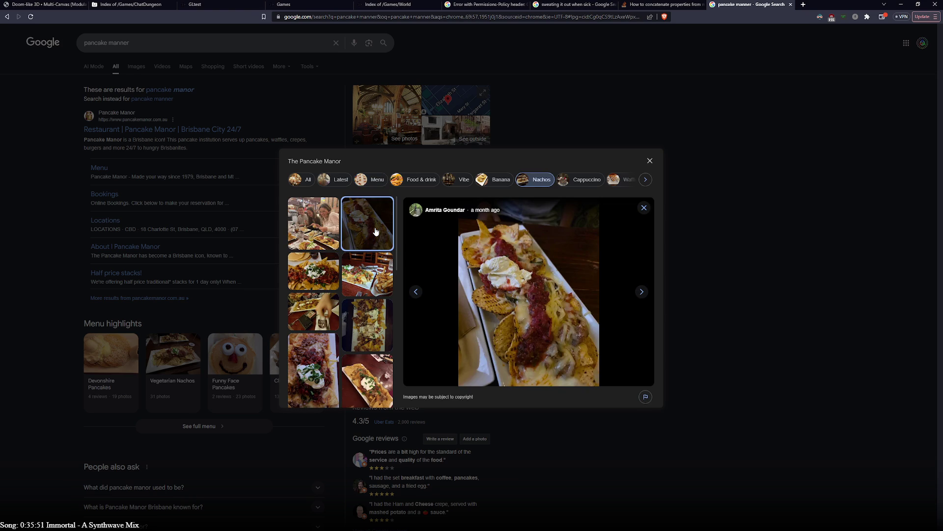
left_click(376, 276)
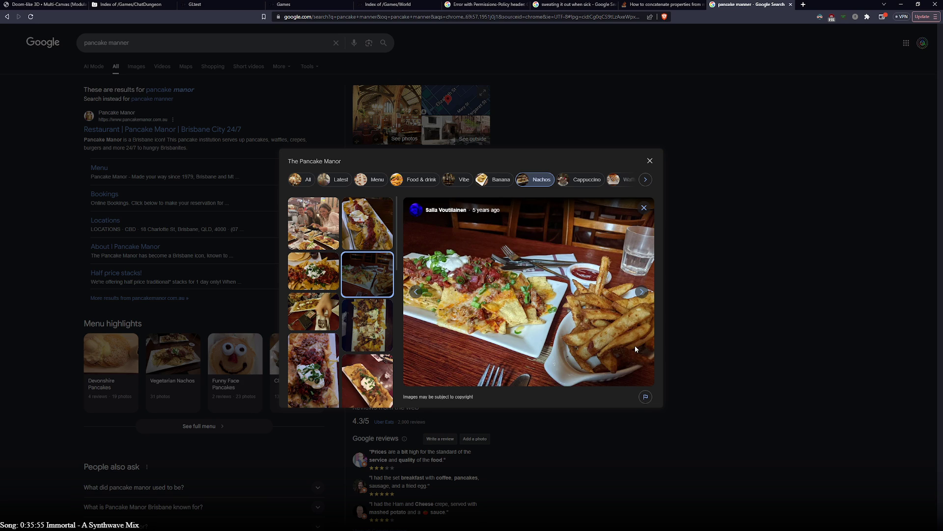
left_click(331, 279)
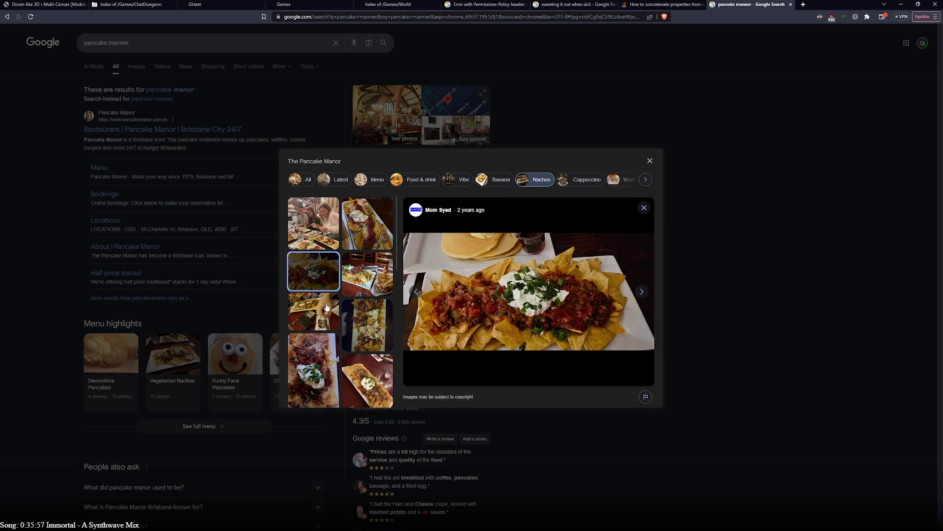
left_click(335, 310)
left_click(357, 310)
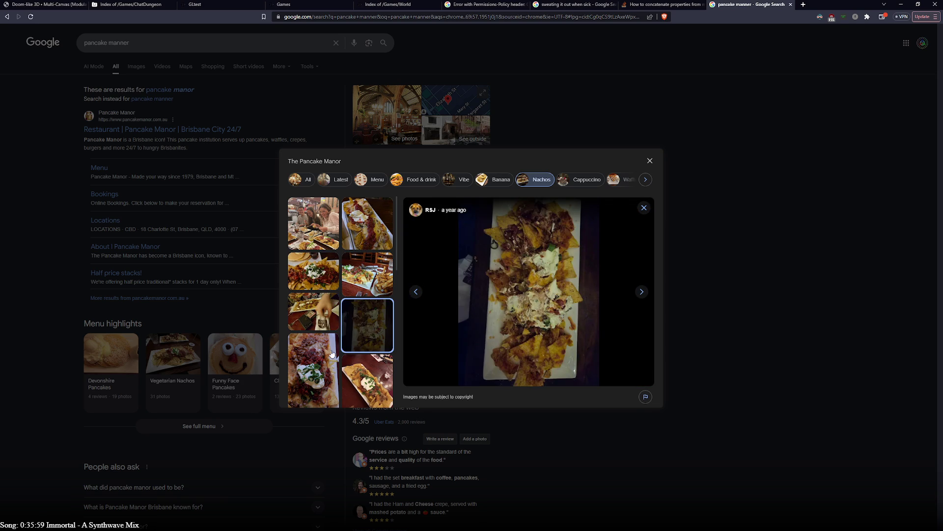
left_click(315, 354)
left_click(355, 372)
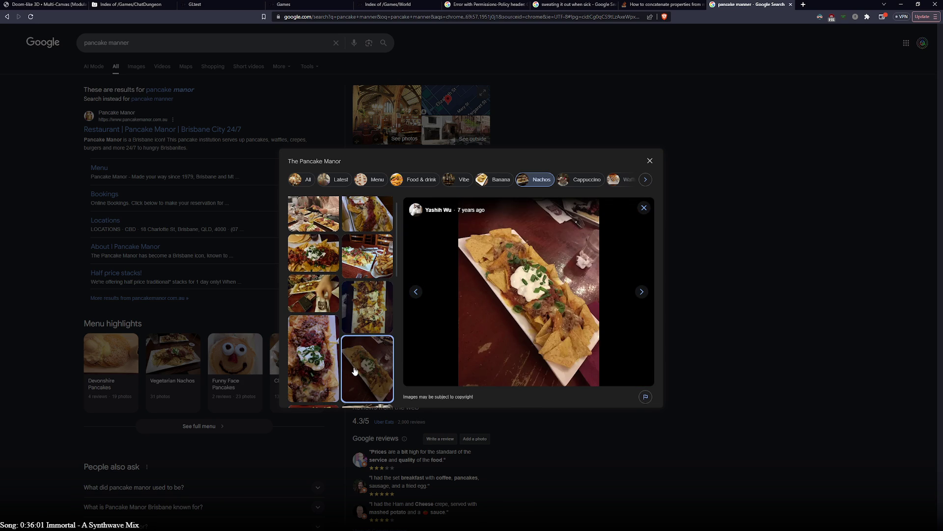
scroll(356, 372, "down", 3)
left_click(318, 263)
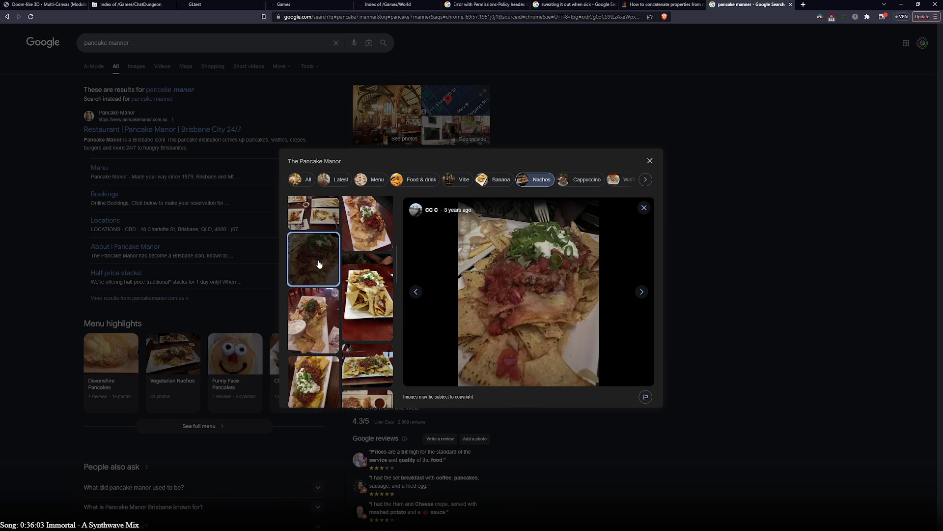
left_click(650, 160)
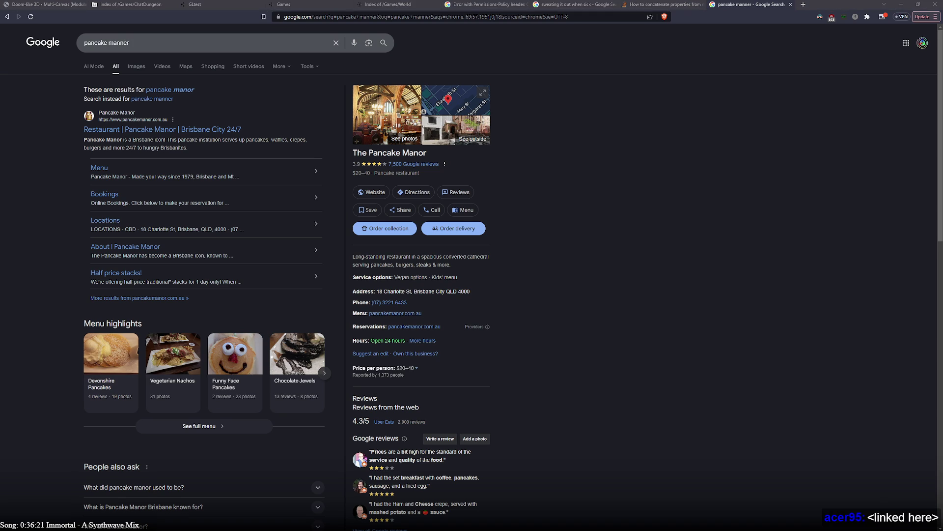
- Close the pancake search tab and open the chat's car image link in another tab
left_click(790, 4)
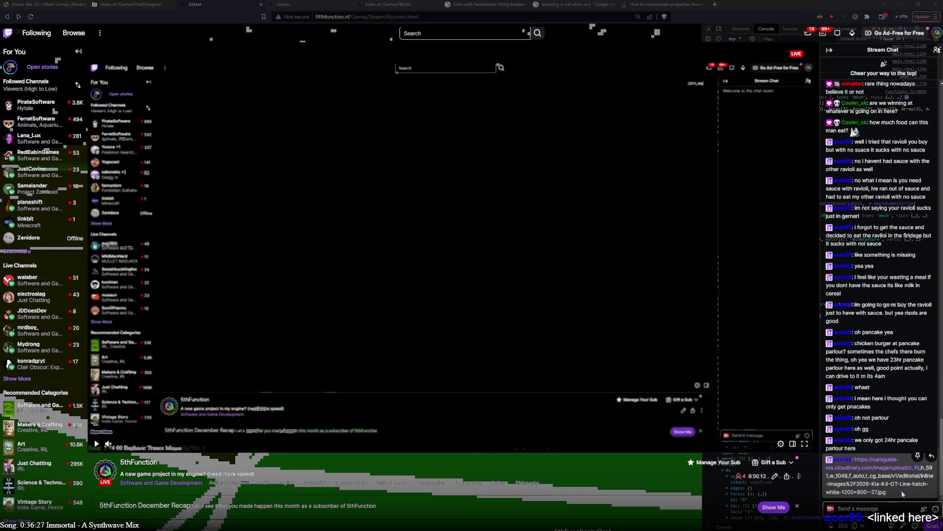
triple_click(897, 493)
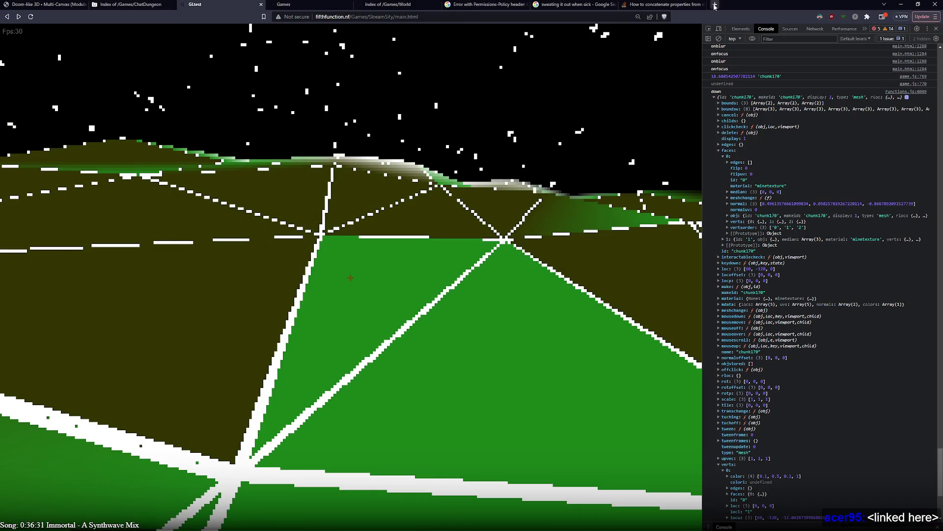
left_click(679, 6)
left_click(618, 16)
key("ctrl+v")
key("Return")
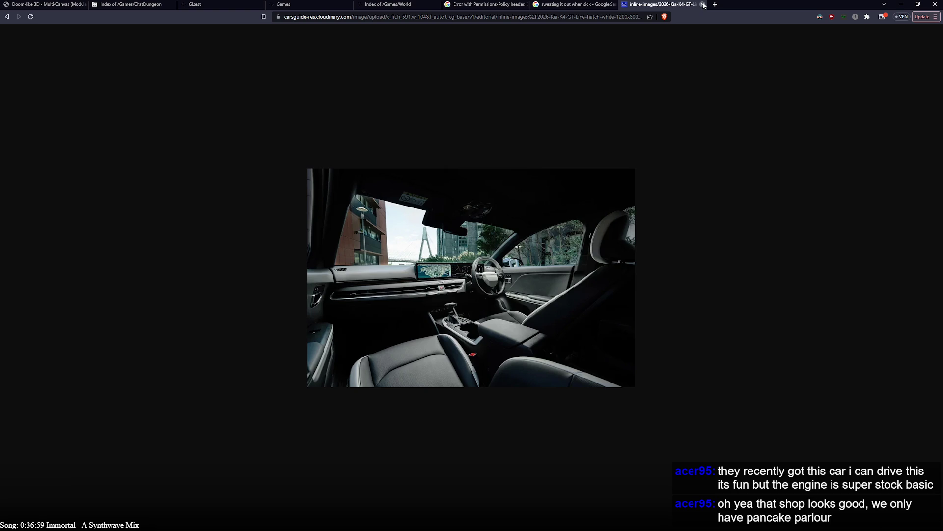
- Close the car image tab and return to the GLtest game and the game.js editor
left_click(703, 4)
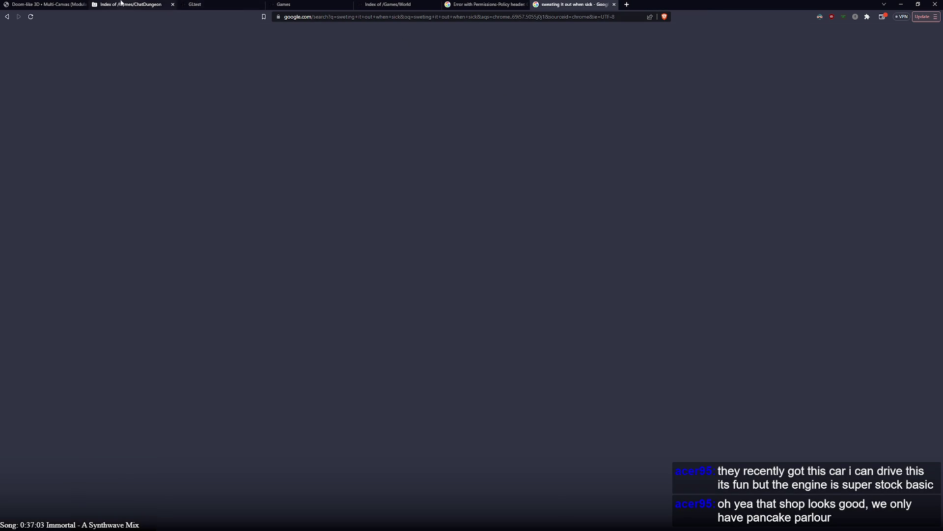
left_click(242, 7)
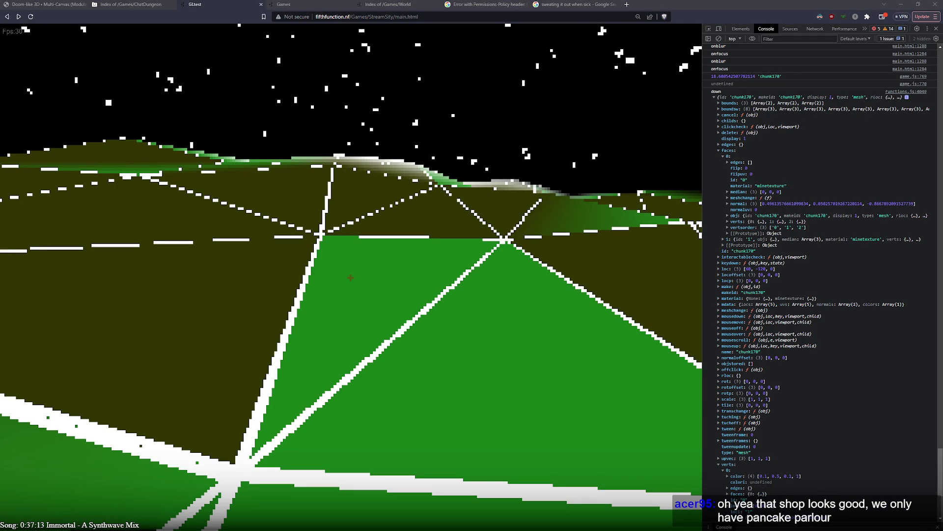
key("alt+Tab")
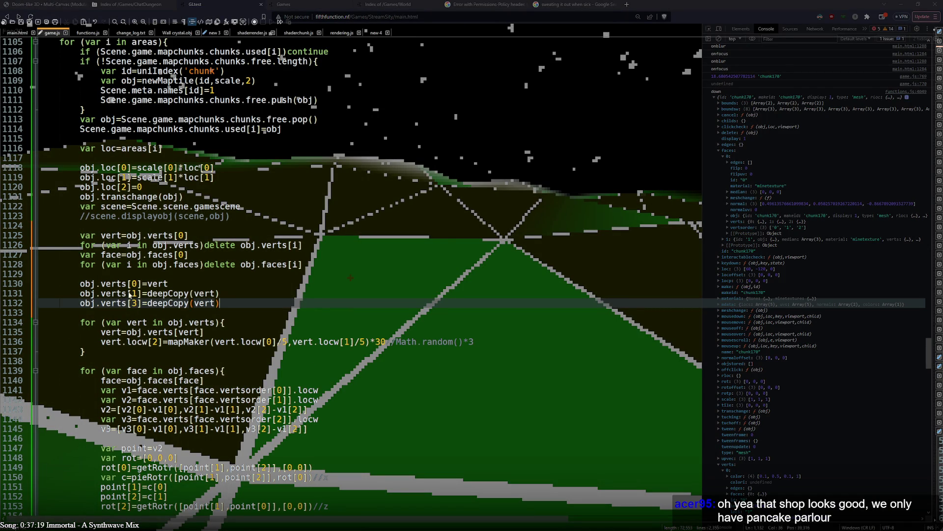
- Start a new line after the verts[1] copy, beginning with obj.verts[1].loc[
left_click_drag(80, 293, 142, 293)
key("ctrl+c")
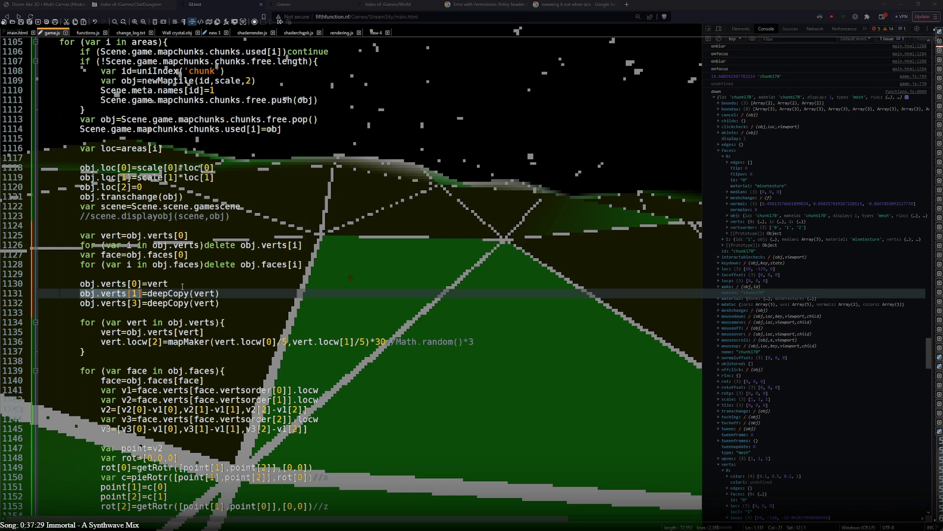
left_click(236, 294)
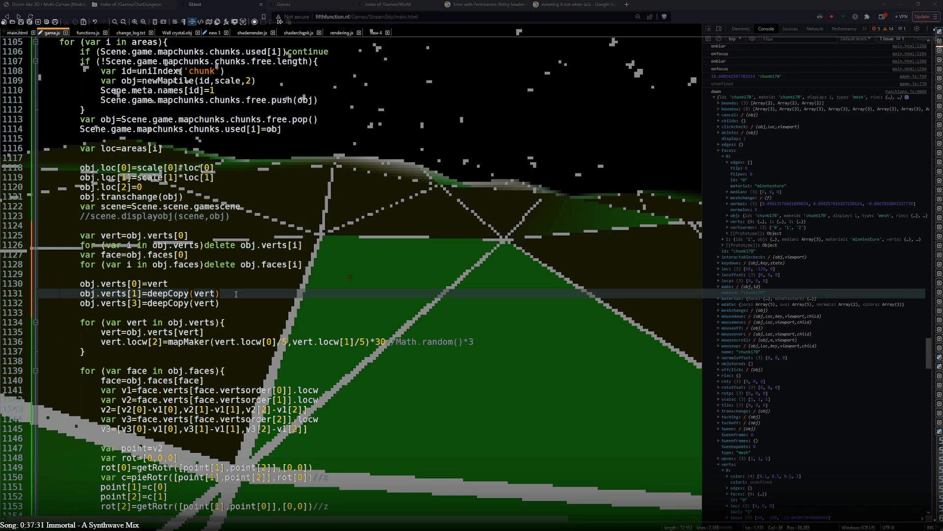
key("Return")
key("ctrl+v")
type(".")
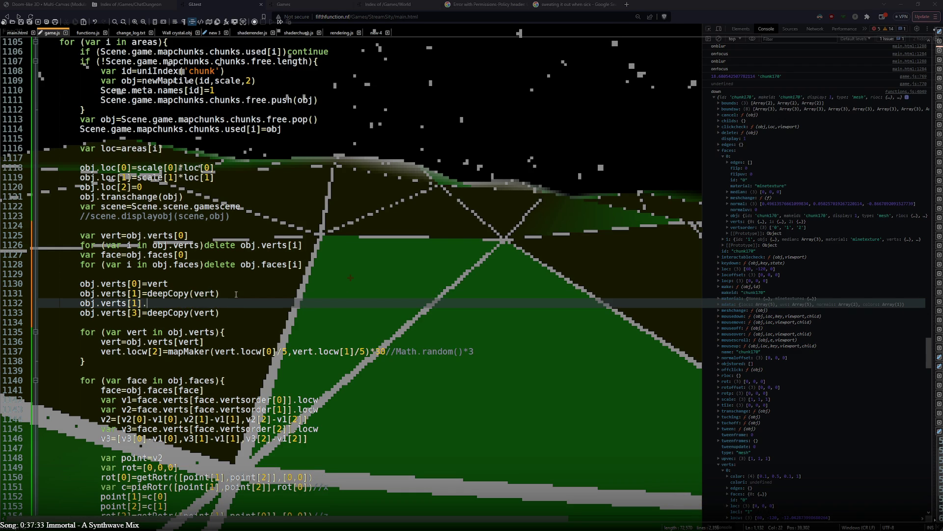
type("loc[")
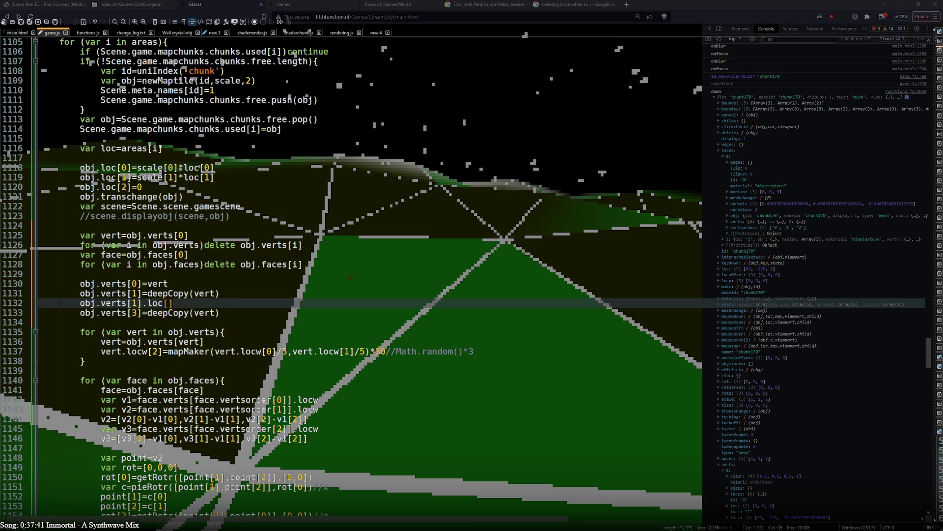
- Finish the line as obj.verts[1].loc[0]=10 and select it
key("alt+Tab")
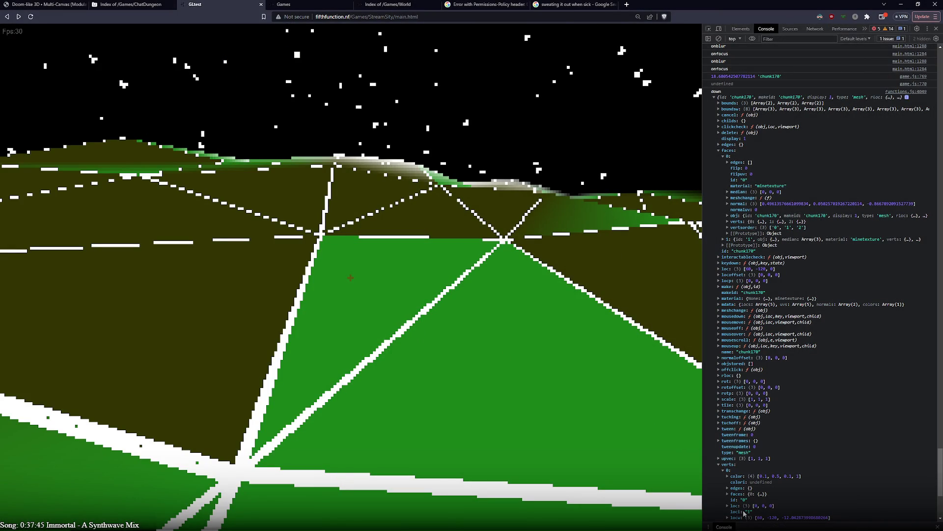
key("alt+Tab")
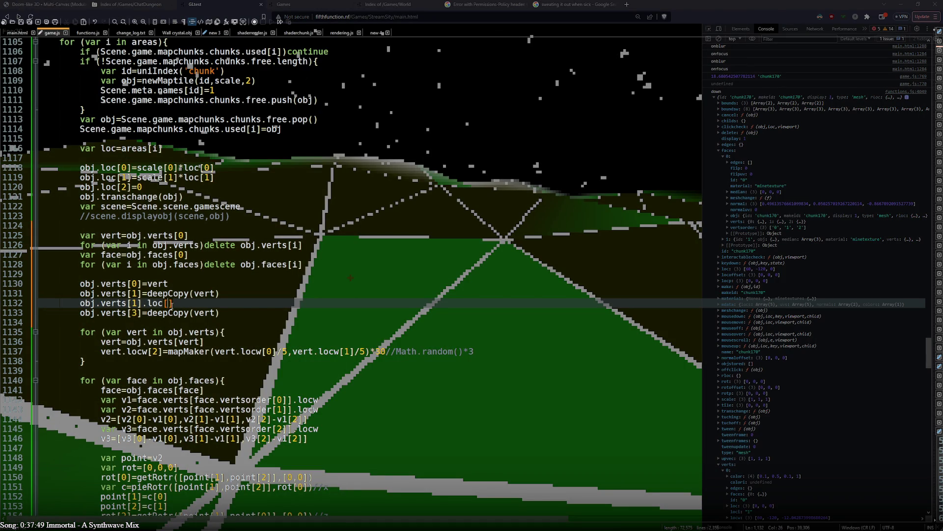
type("10")
left_click(172, 304)
key("BackSpace")
type("10")
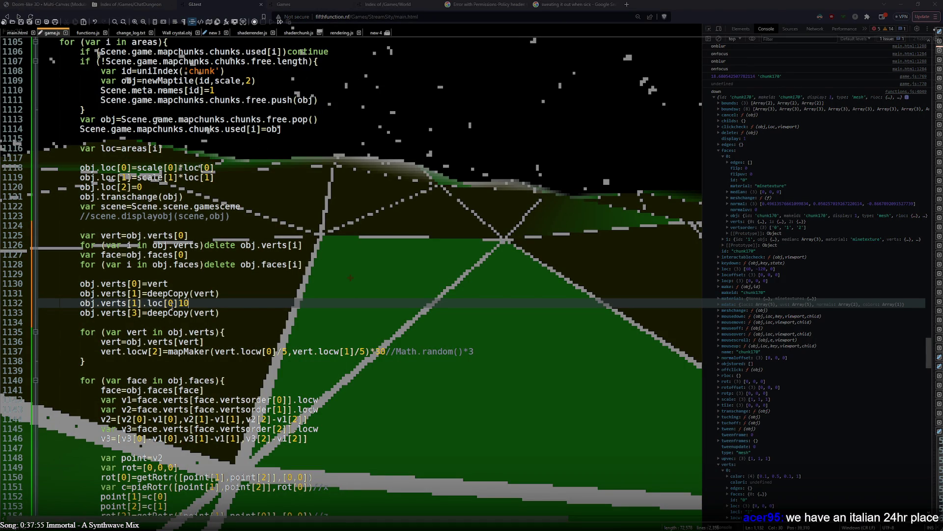
key("BackSpace")
key("BackSpace")
type("=10")
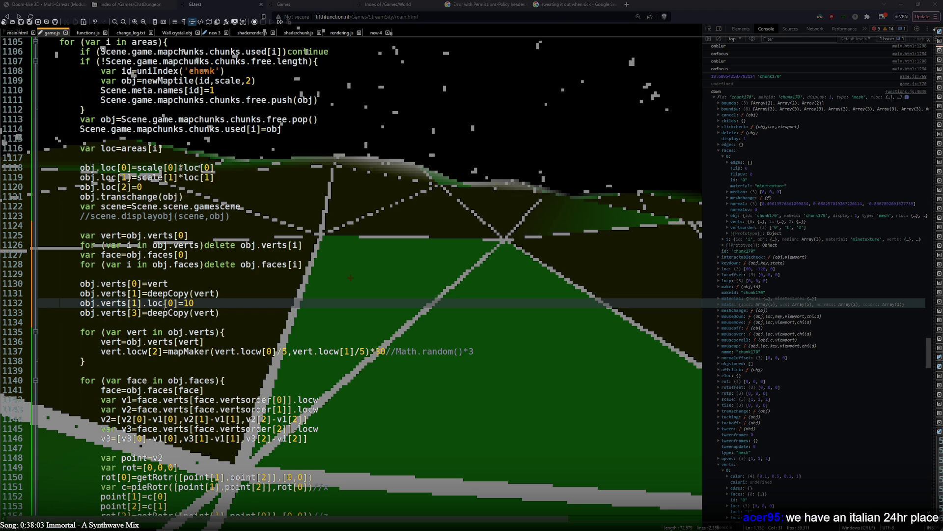
left_click_drag(197, 306, 75, 308)
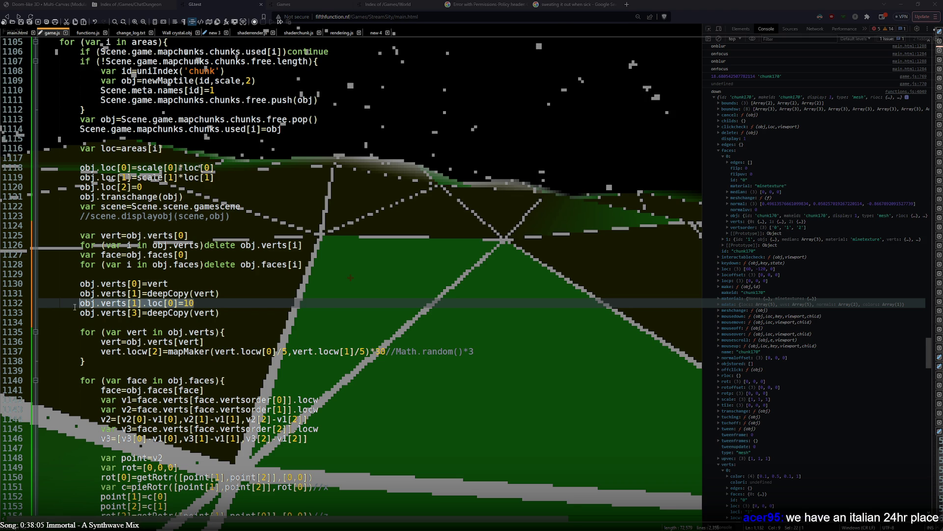
- Paste the loc line after the next vertex copy, renumber both to verts[2], and duplicate it as loc[1]
key("ctrl+c")
left_click(240, 312)
key("Return")
key("ctrl+v")
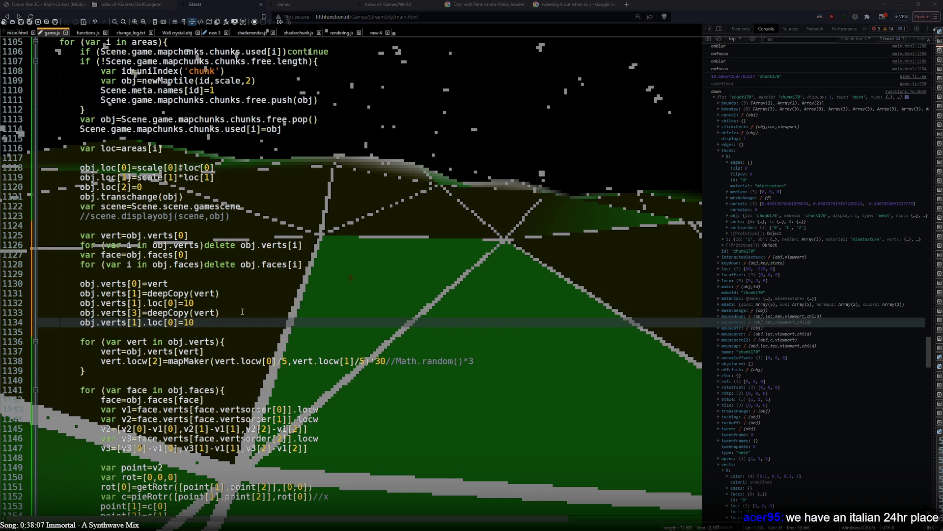
double_click(134, 322)
type("2")
double_click(134, 313)
type("2")
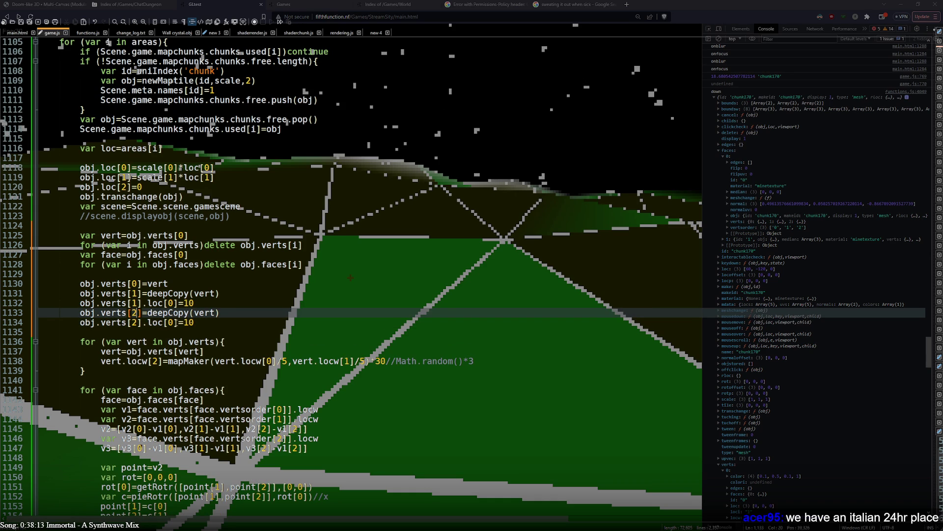
key("Down")
key("ctrl+d")
double_click(171, 332)
type("1")
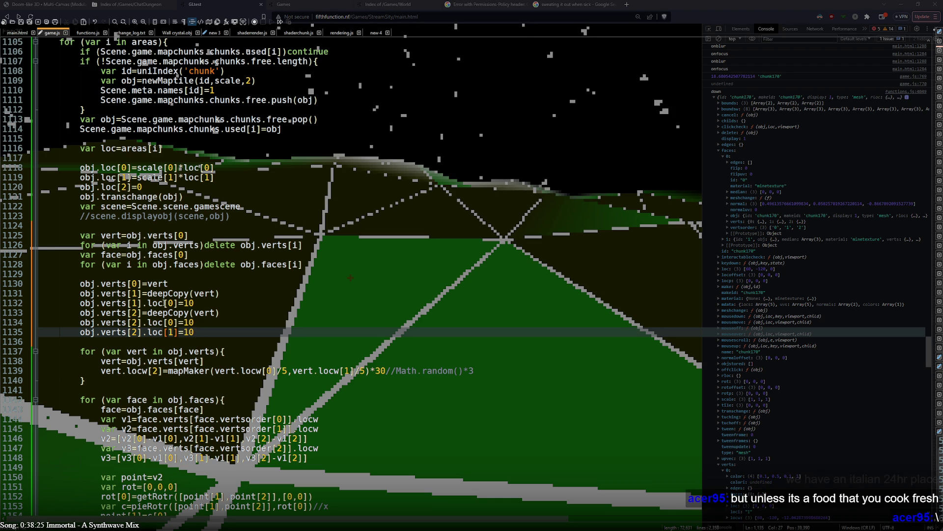
- Rewrite vertex 1 as loc=[10,0,0], vertex 2 as loc[10,10], and delete the loc[1] line
left_click_drag(164, 303, 195, 304)
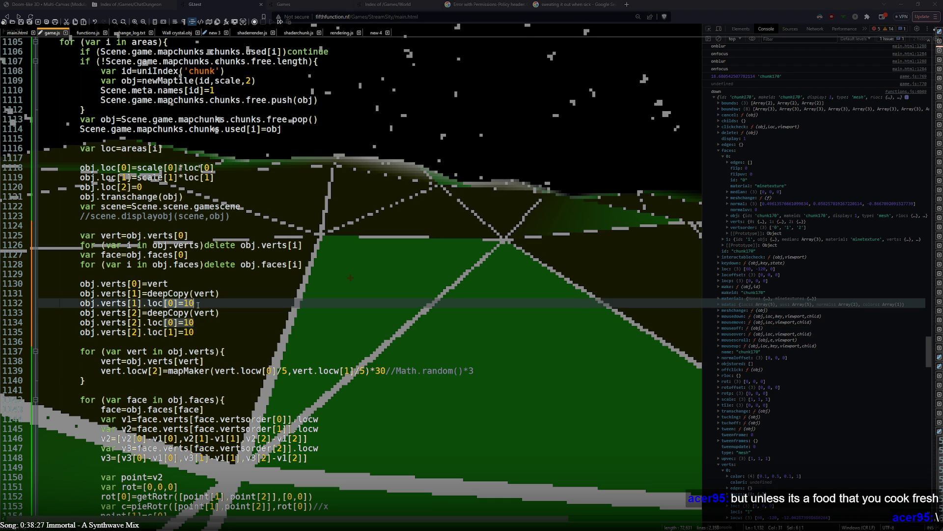
type("[1].loc=[10,0,0")
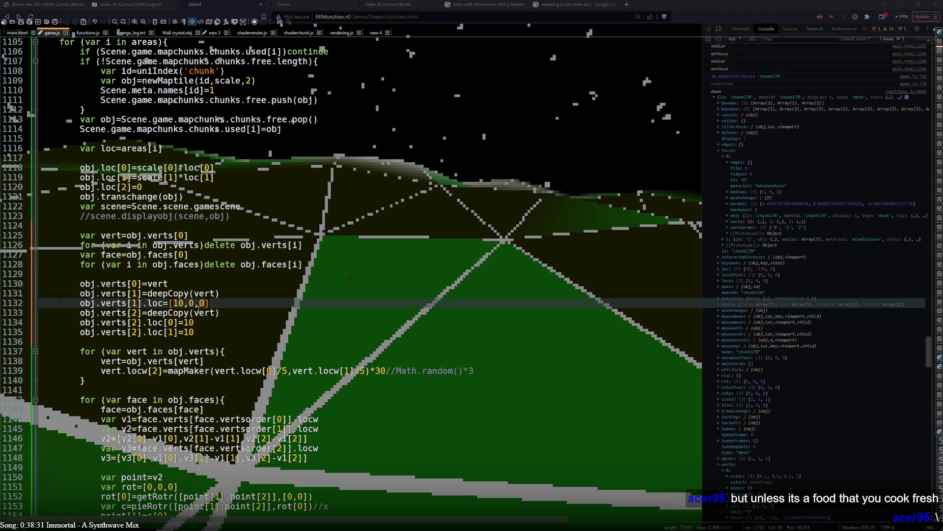
left_click_drag(164, 323, 195, 320)
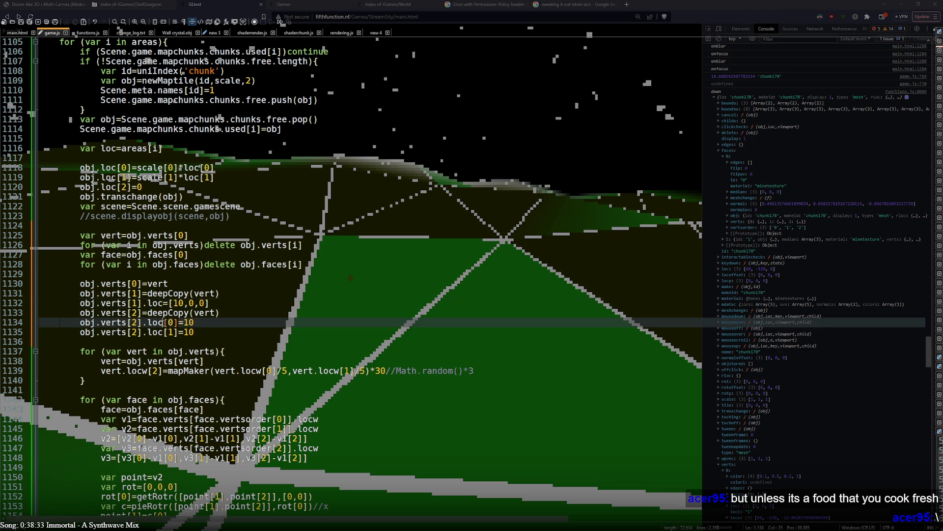
type("[2].loc[")
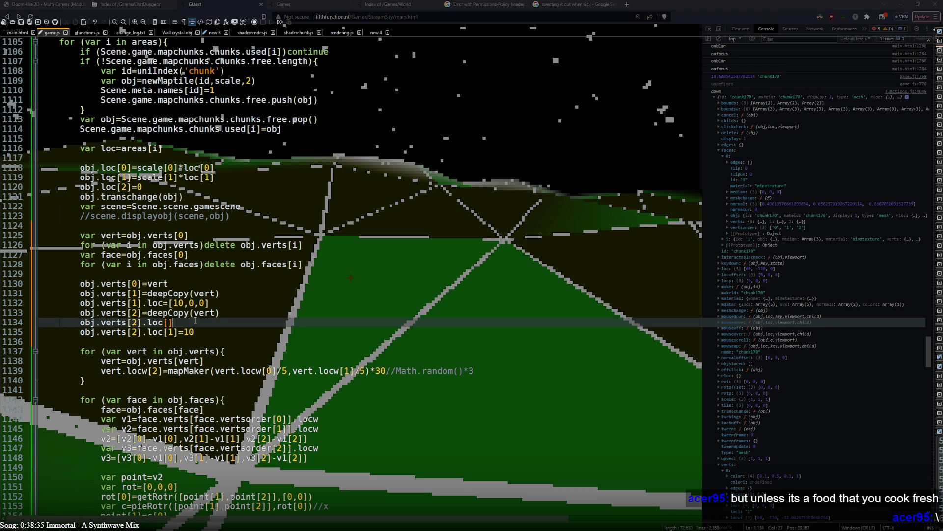
type("0,10")
key("Left")
key("Left")
key("Left")
type("1")
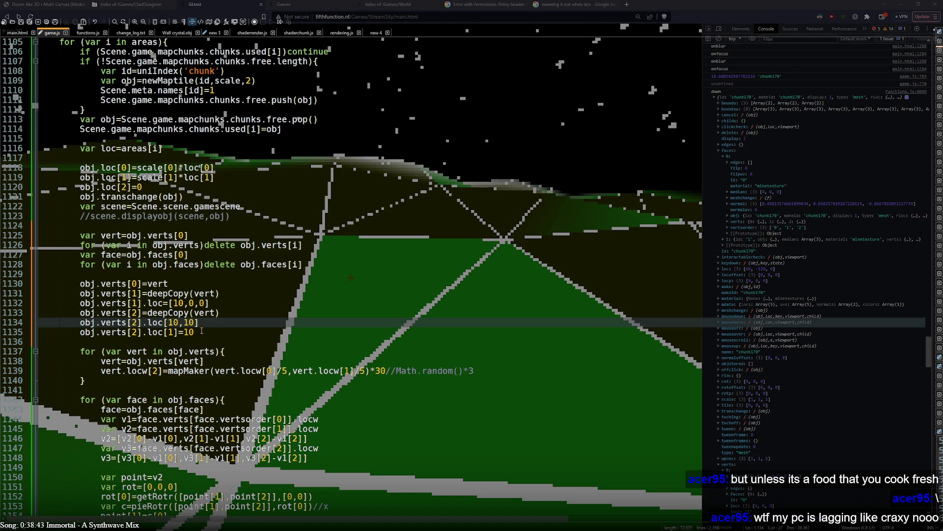
left_click(19, 334)
key("BackSpace")
key("BackSpace")
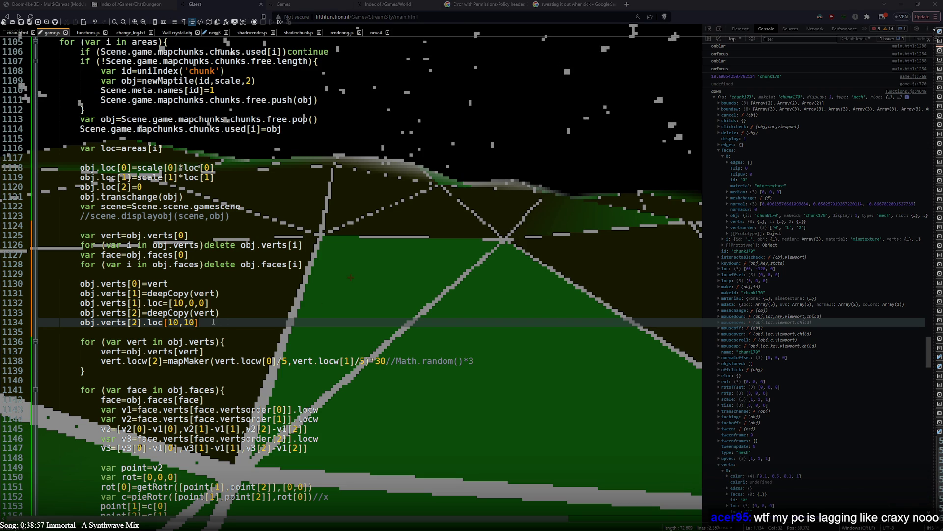
key("Left")
- Add ,0 so line 1134 reads obj.verts[2].loc[10,10,0], then switch to Twitch
type(",0")
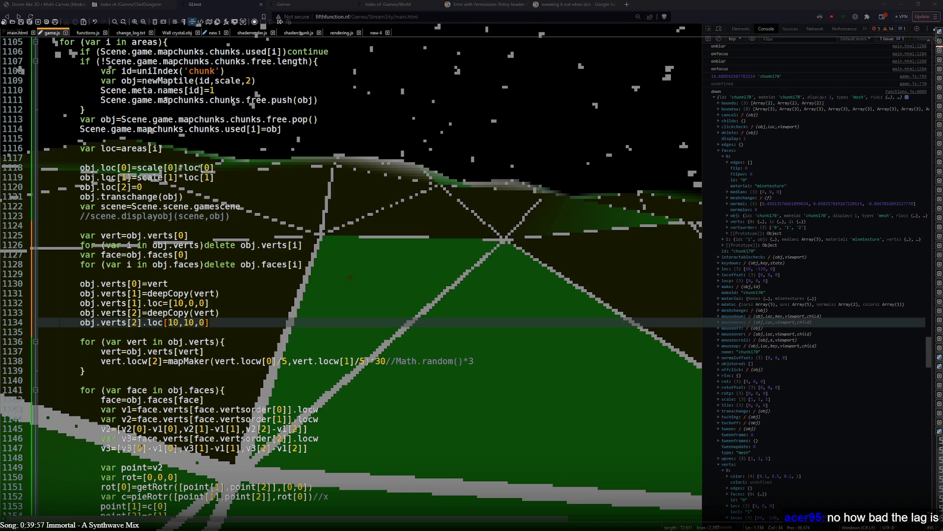
key("alt+Tab")
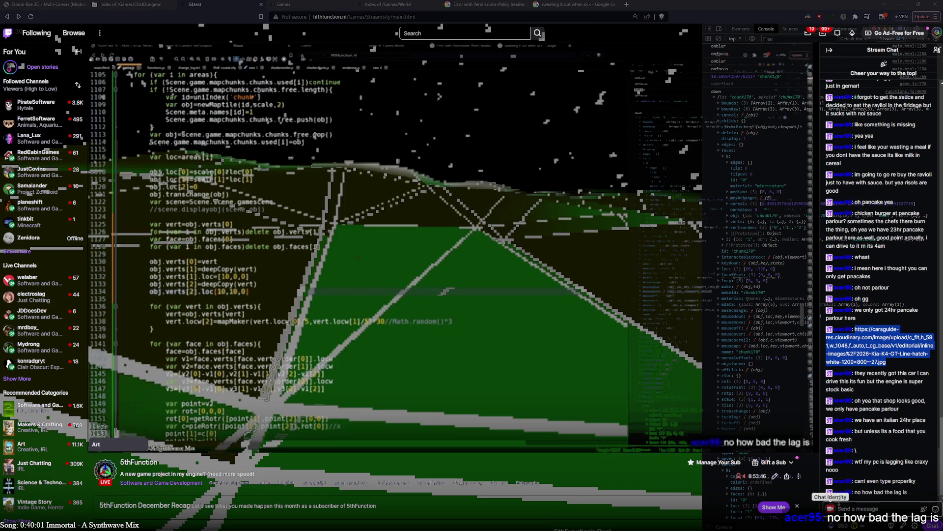
- Send the chat message 'a' on Twitch and pause the stream
left_click(869, 507)
type("a")
key("Return")
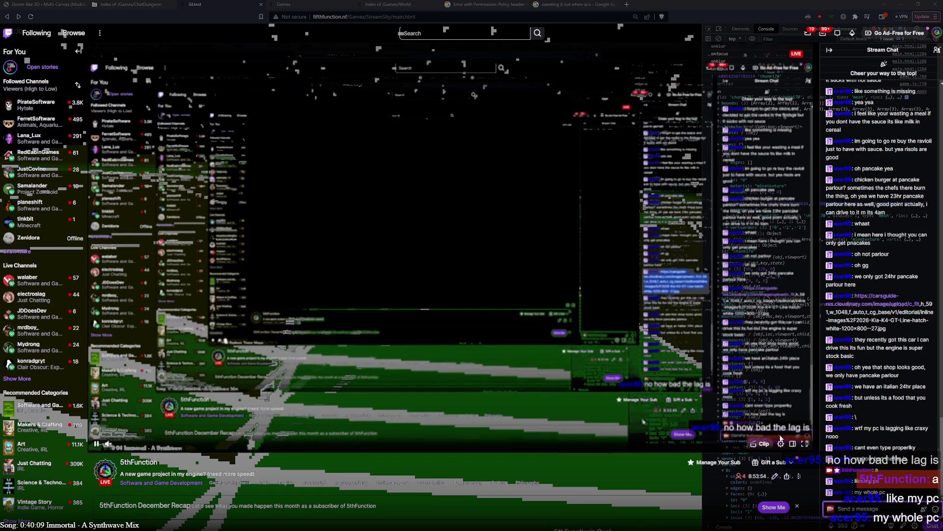
key("space")
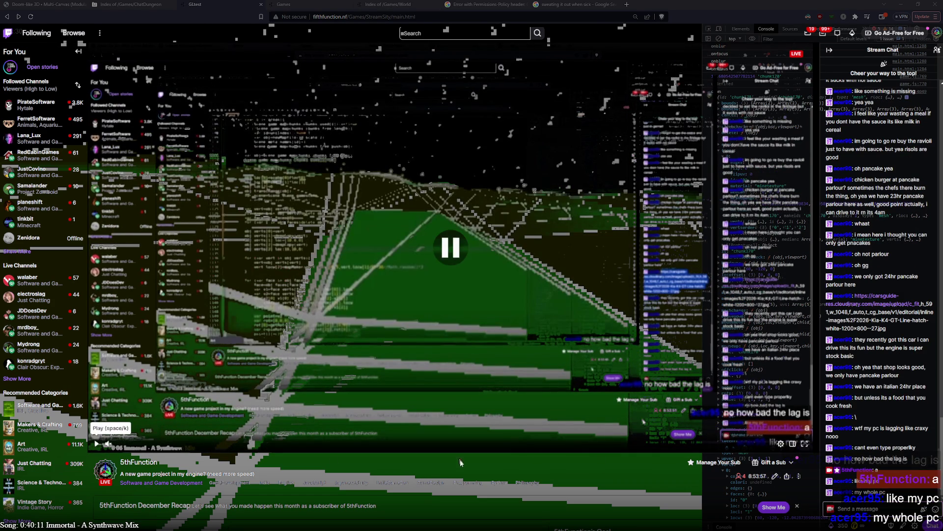
- Return to the game.js code editor over the StreamSity game
key("alt+Tab")
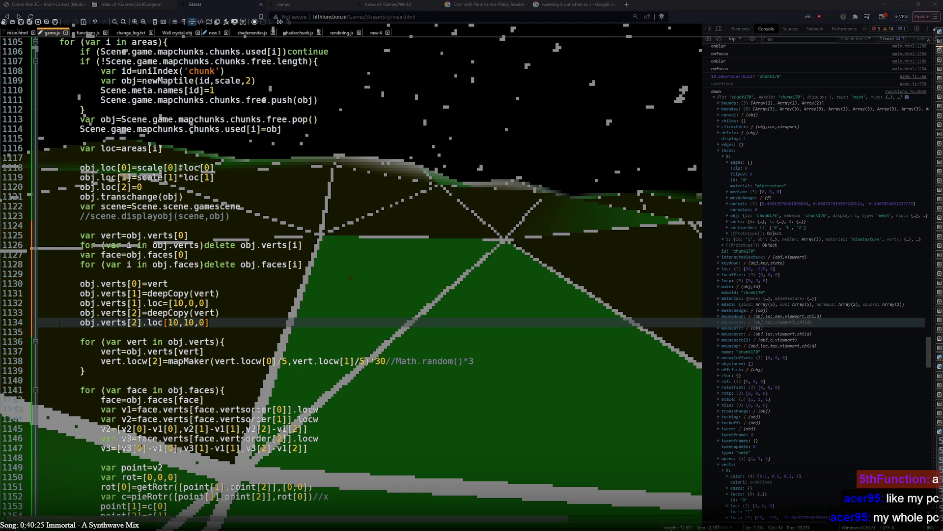
left_click(772, 194)
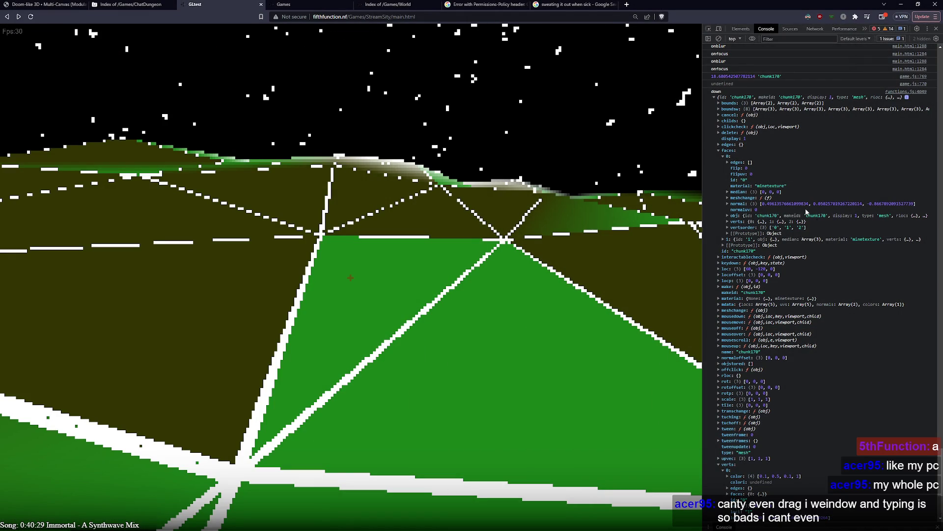
key("alt+Tab")
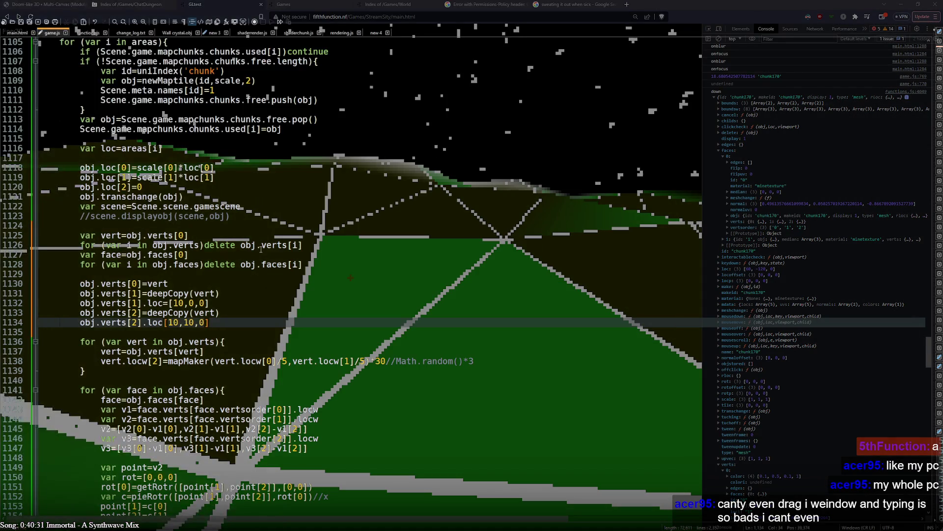
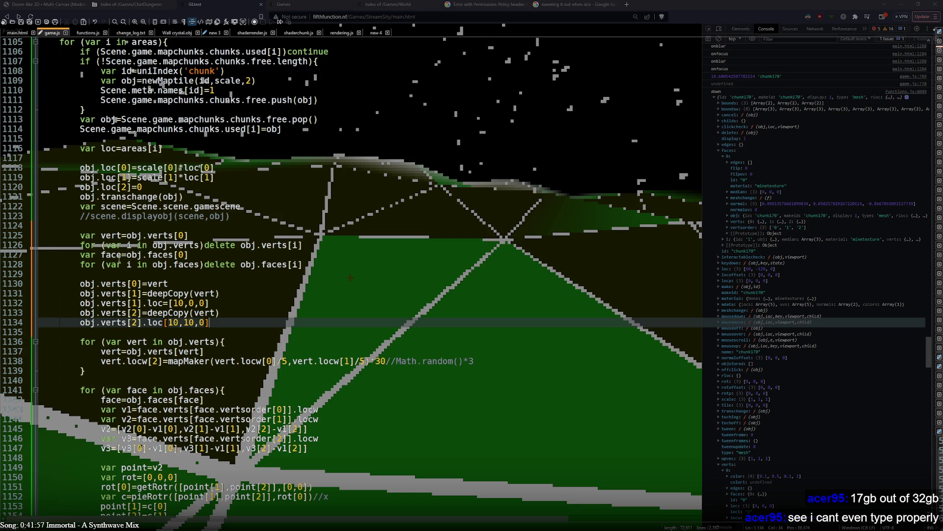
- Begin an obj.faces[0]= assignment on a new line below the third vertex setup
double_click(186, 265)
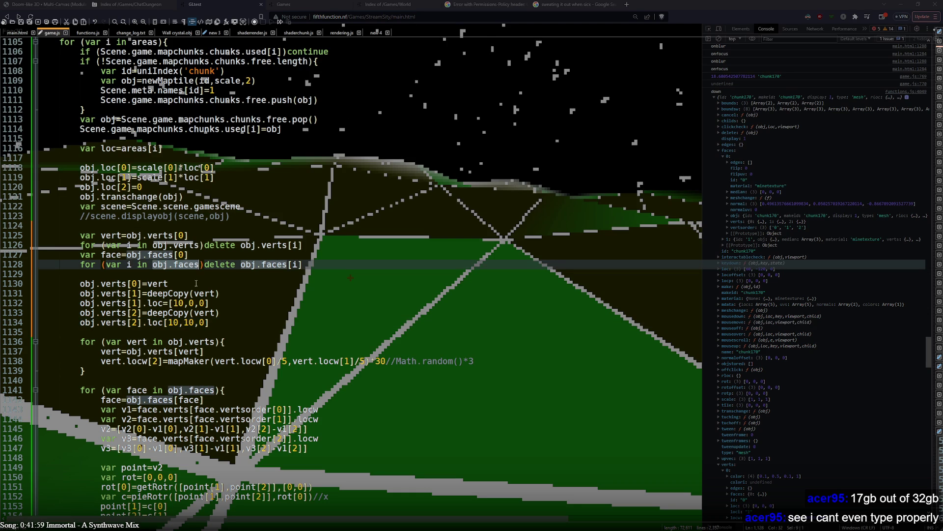
left_click(220, 320)
key("Return")
key("Return")
type("obj.faces[]")
key("Left")
type("0")
key("Right")
type("=")
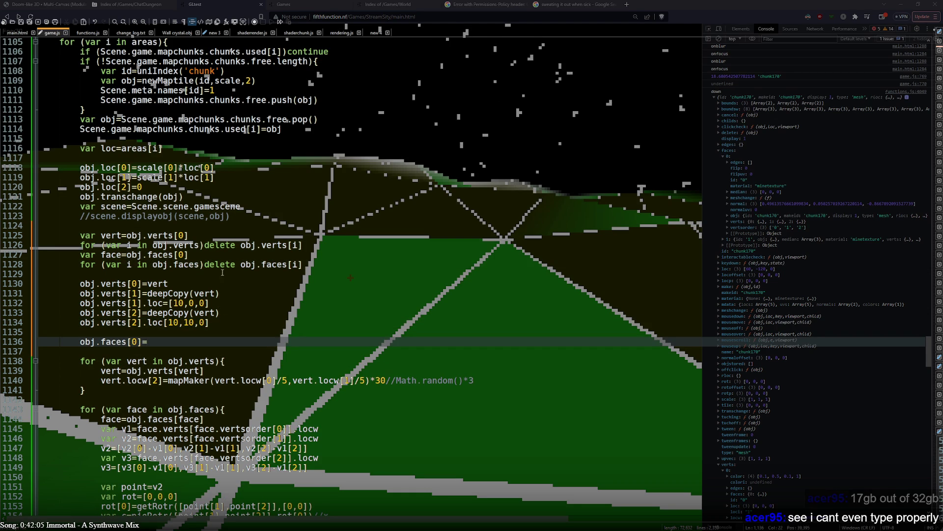
- Complete the assignment with the face variable and save game.js
double_click(111, 255)
key("ctrl+c")
left_click(230, 341)
key("ctrl+v")
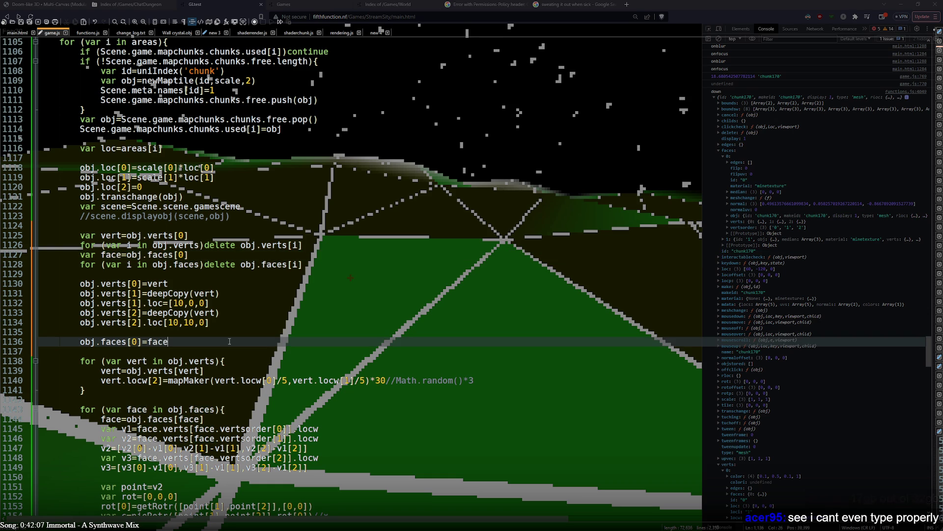
key("ctrl+s")
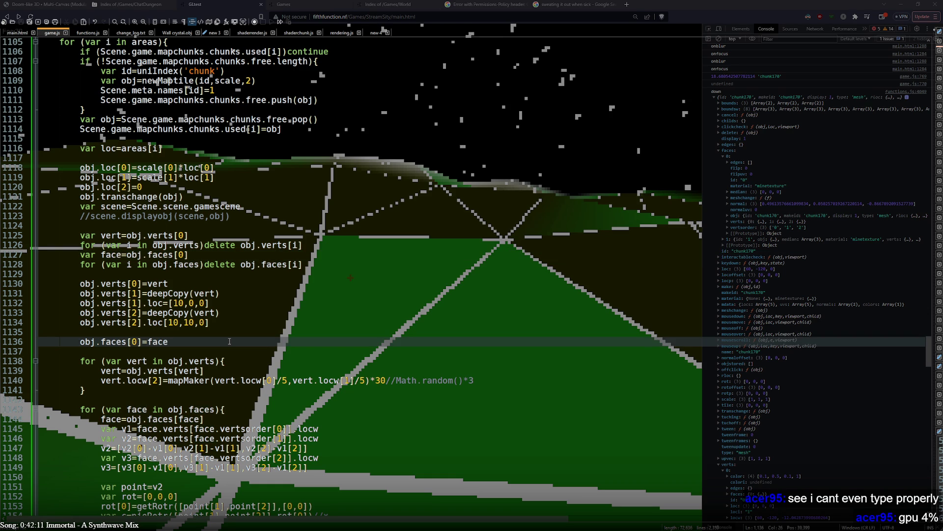
key("alt+Tab")
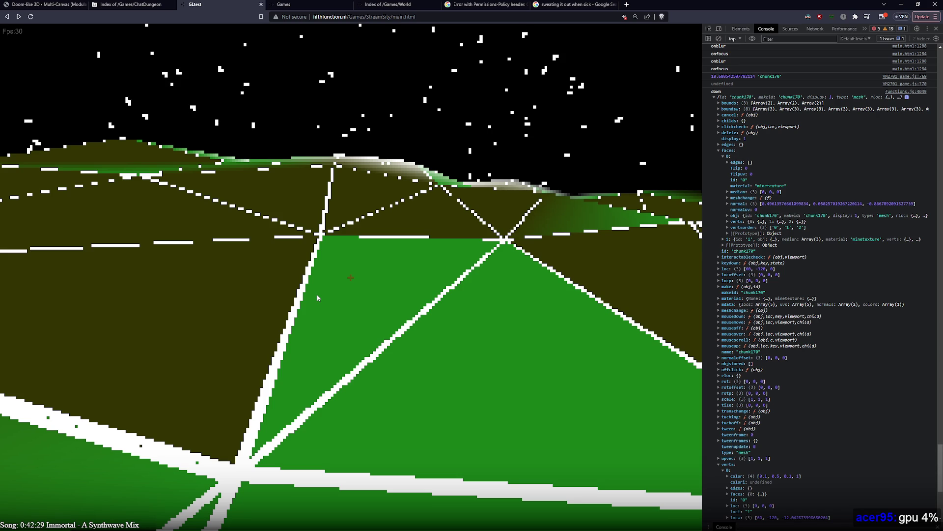
- Run the game to reveal the deepCopy 'Maximum call stack size exceeded' error, then pause it
left_click(317, 295)
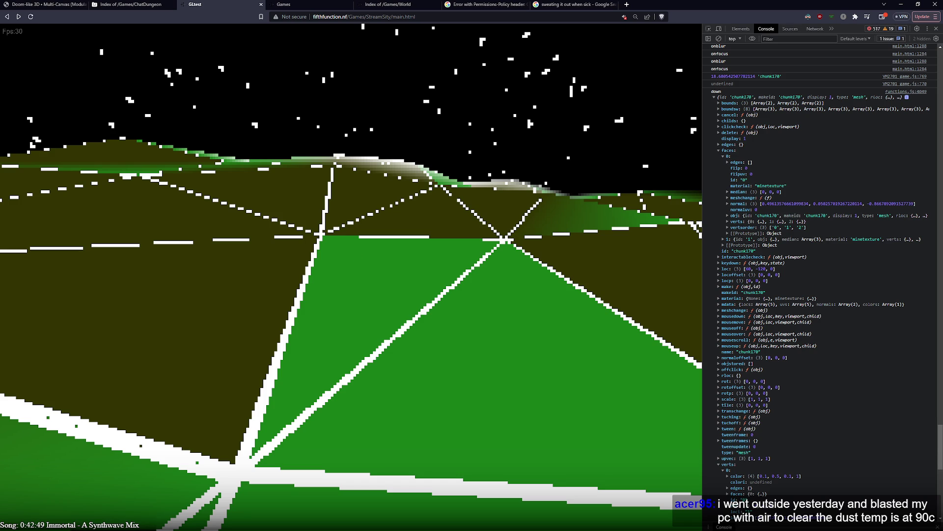
scroll(806, 304, "down", 10)
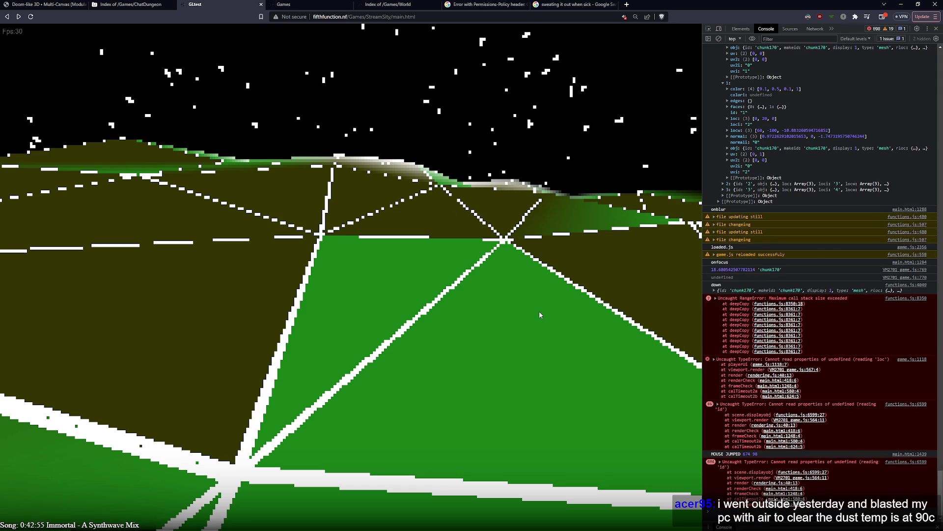
key("alt+Tab")
key("alt+Tab")
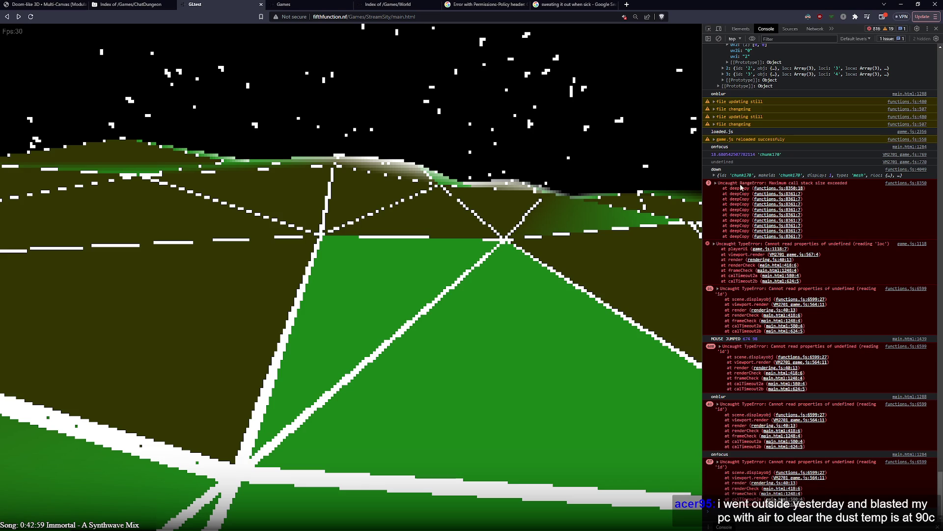
key("Pause")
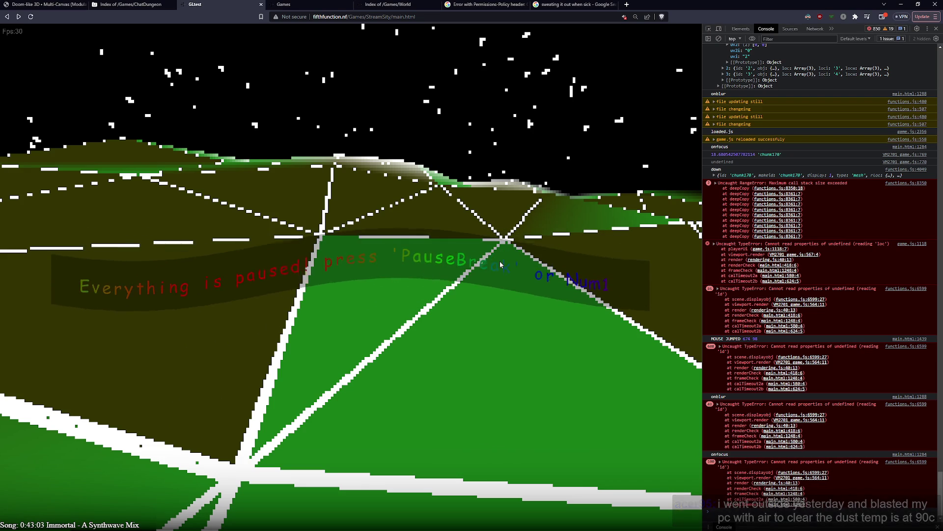
key("alt+Tab")
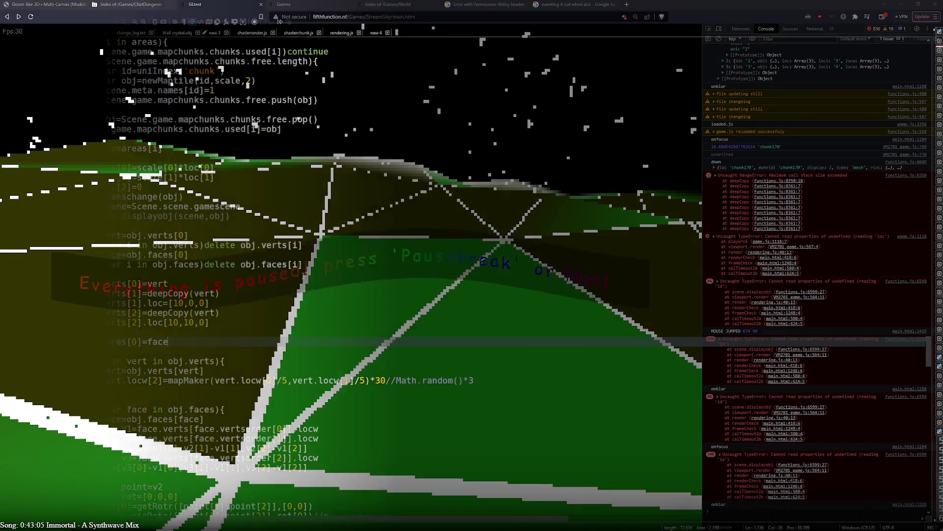
- Change the second and third vertex copies to deepCopy(vert,1)
type(",1")
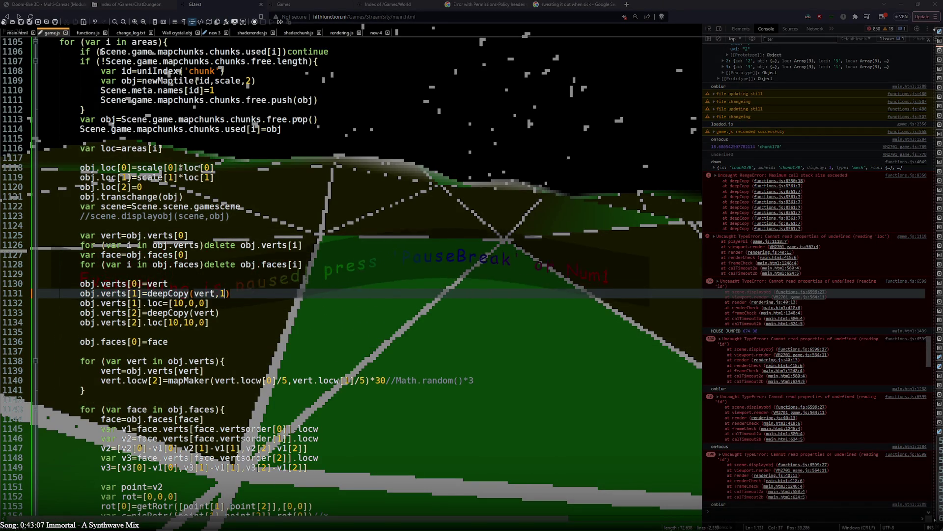
left_click(217, 313)
type(",1")
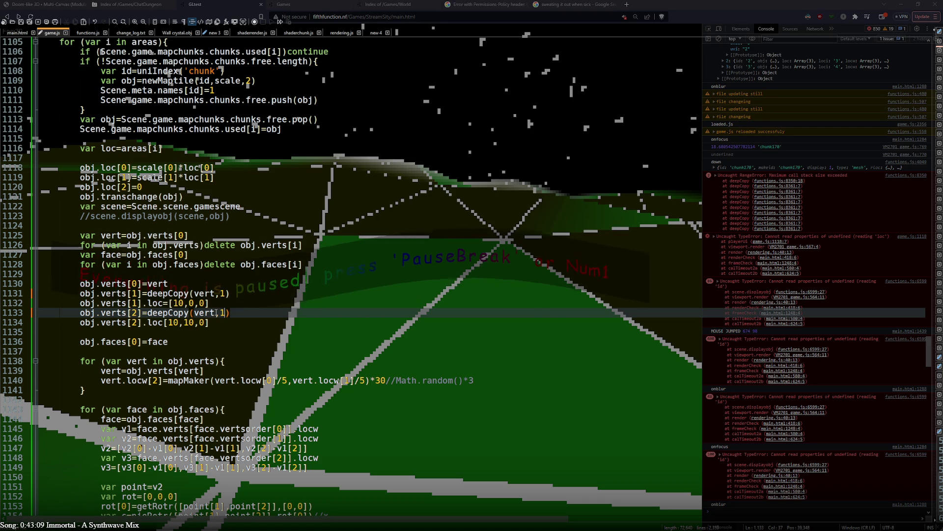
key("alt+Tab")
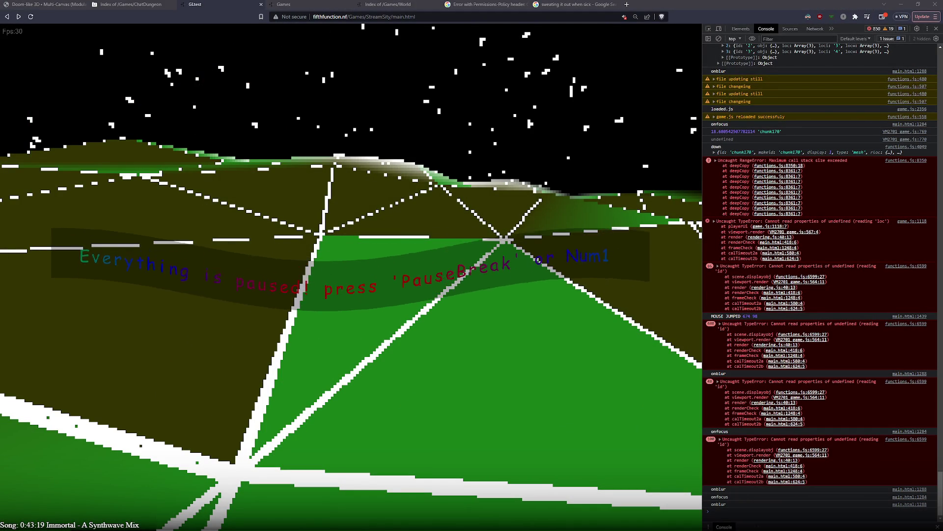
- Restart the game and check the scattered chunk dots and logged chunk meshes
left_click(611, 274)
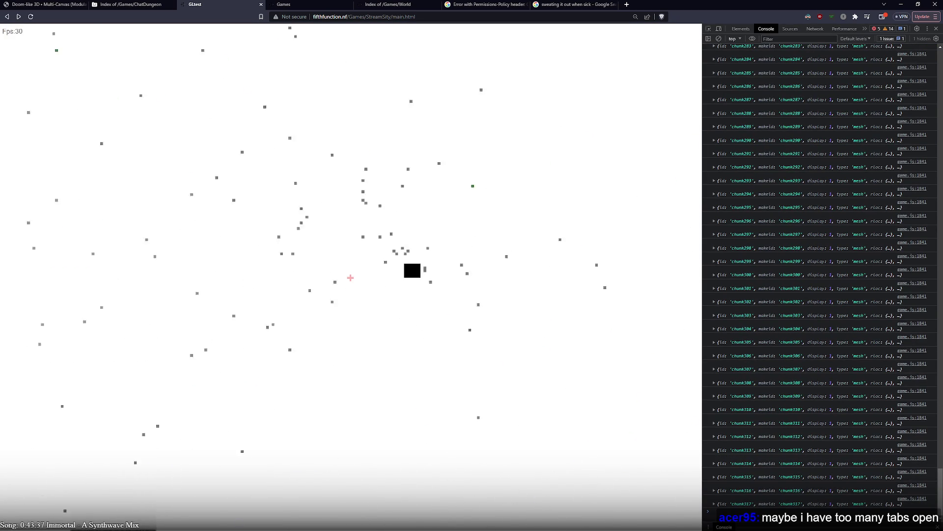
key("alt+Tab")
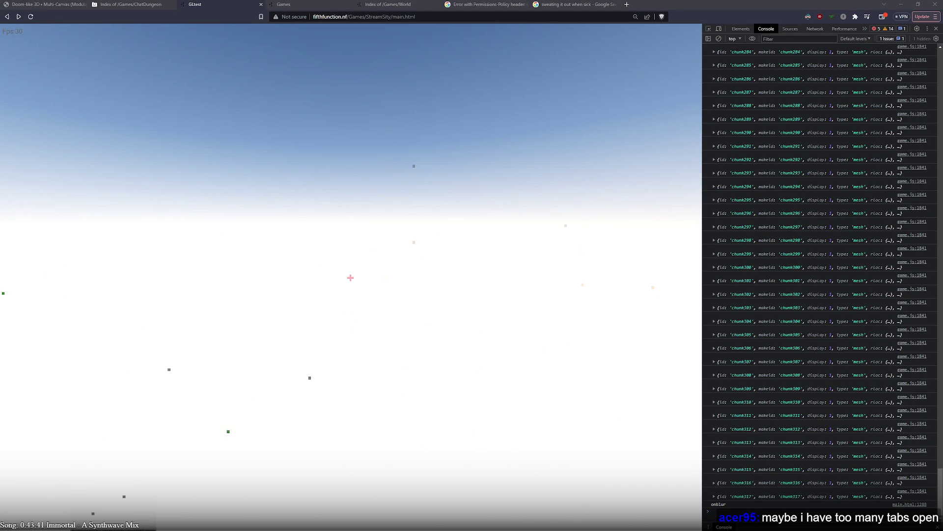
key("alt+Tab")
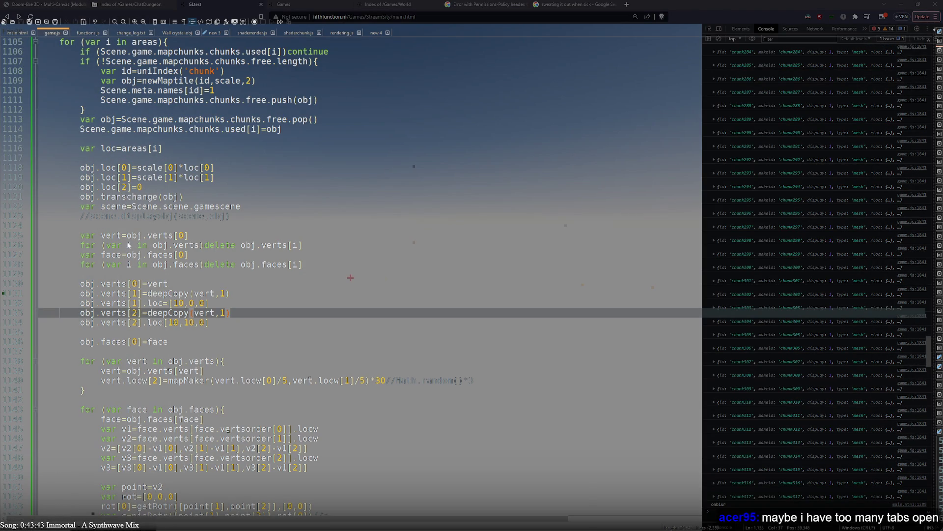
- Add a copy of the obj.transchange(obj) call right after obj.faces[0]=face
left_click_drag(80, 196, 182, 196)
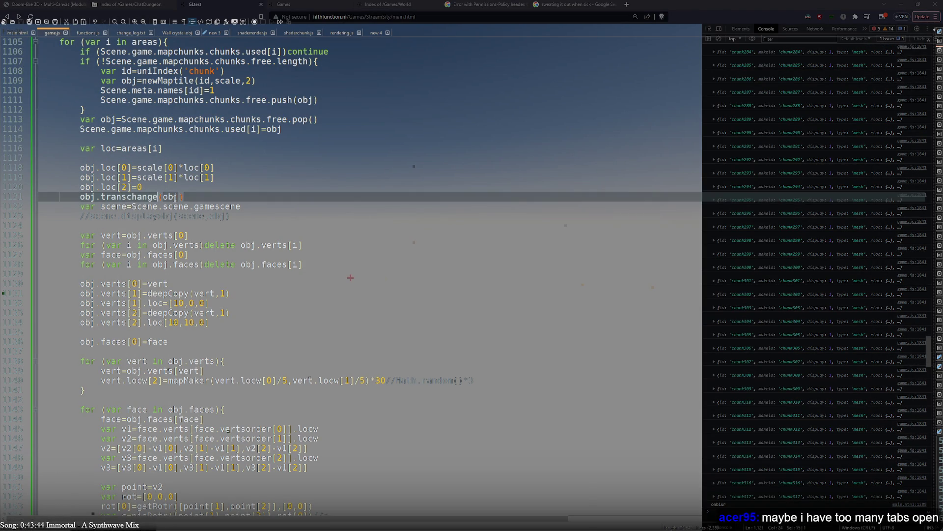
left_click(207, 340)
left_click(201, 352)
key("Return")
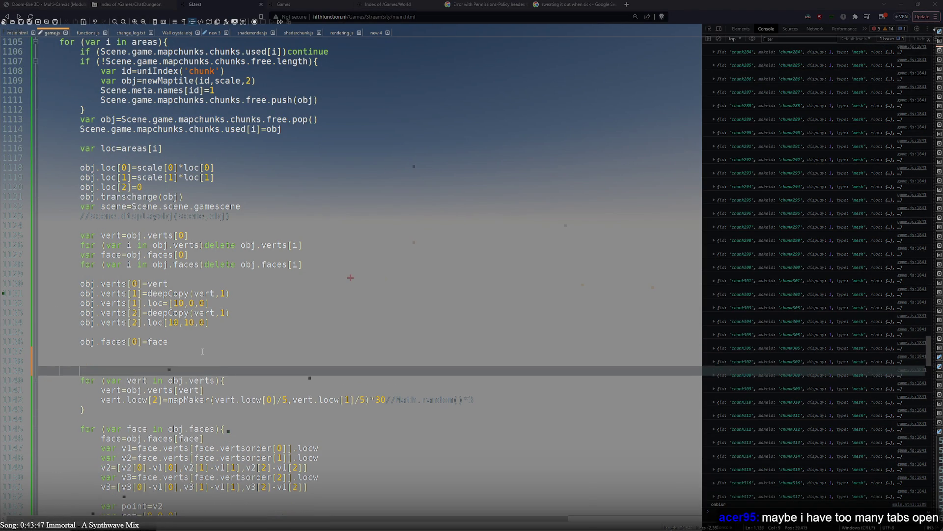
key("ctrl+v")
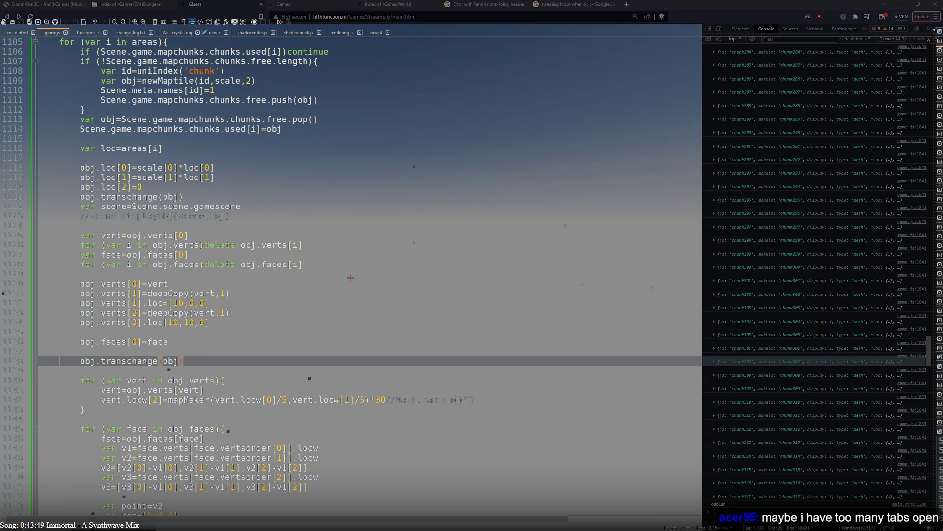
key("alt+Tab")
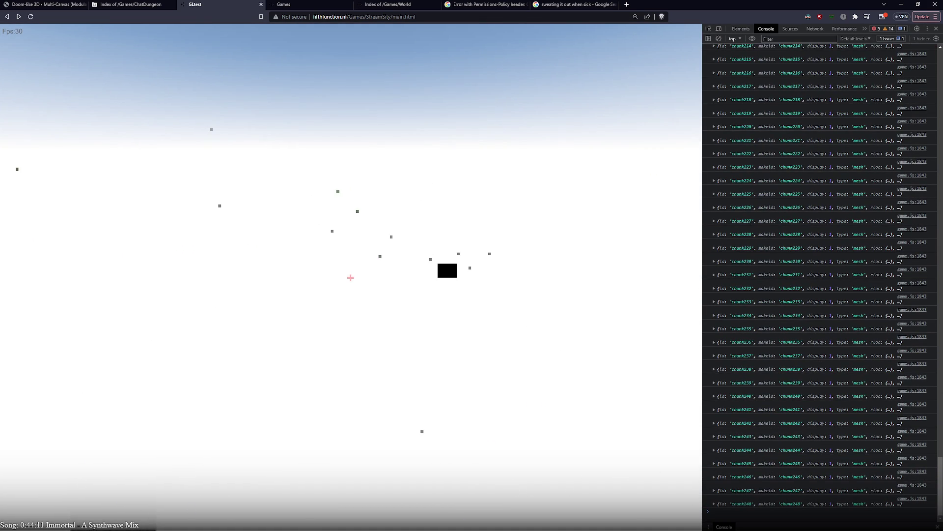
- Expand chunk243 in the console, opening its verts list and vertices 0 and 1
left_click(727, 439)
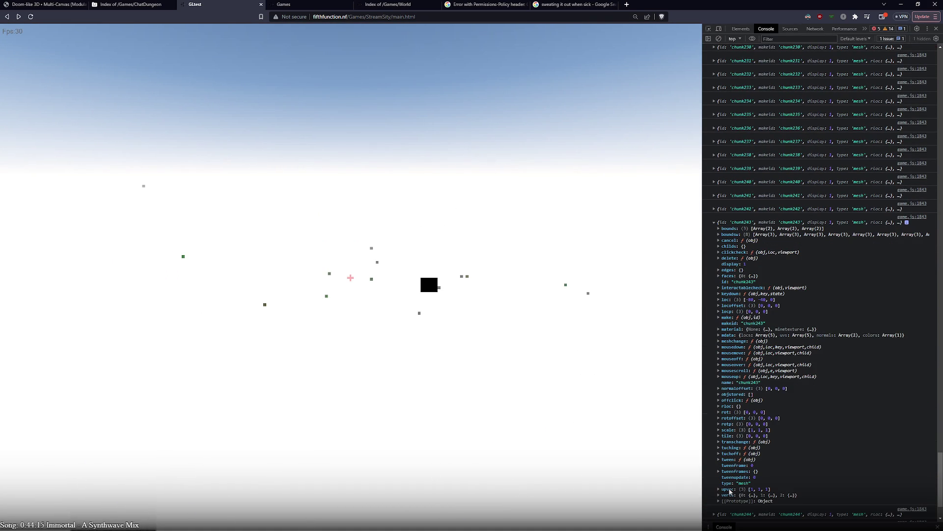
left_click(728, 495)
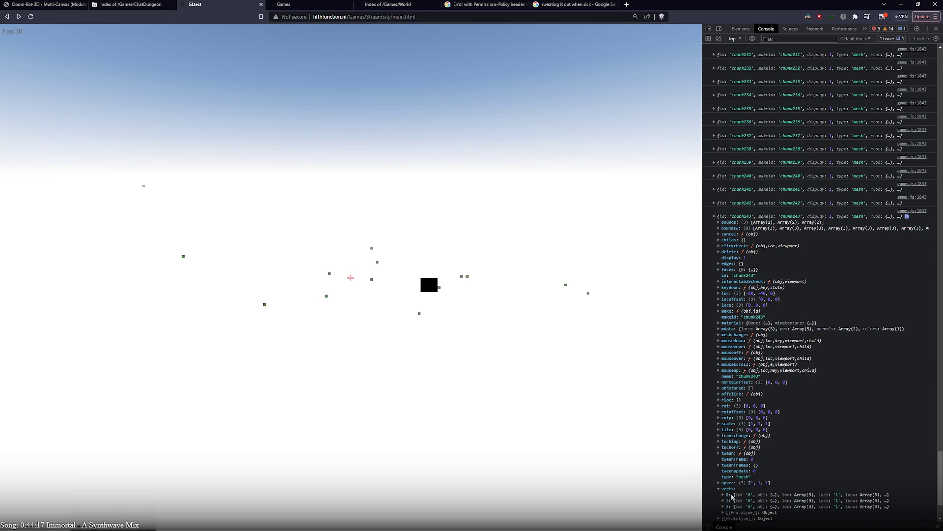
left_click(732, 497)
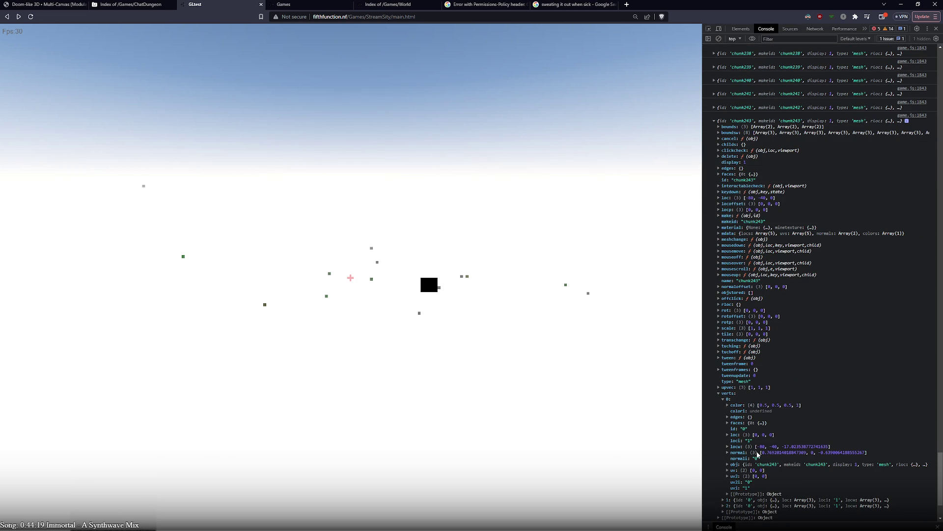
left_click(728, 499)
scroll(729, 500, "down", 2)
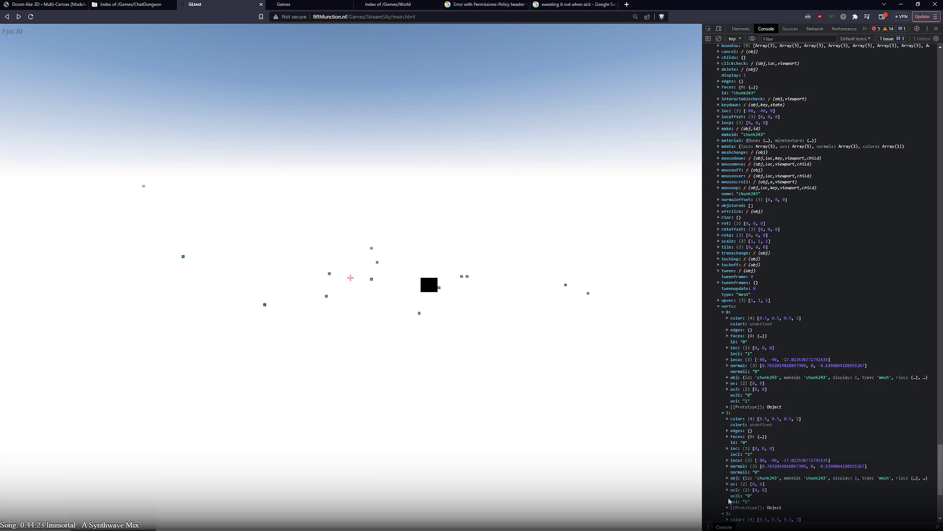